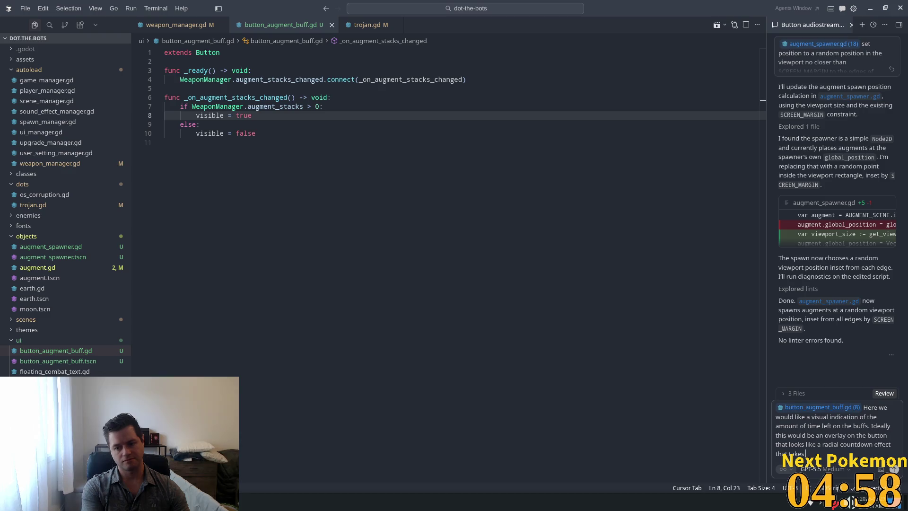
Type the start of the radial countdown overlay request, referencing WeaponManager
{"action": "type", "text": "ponManager"}
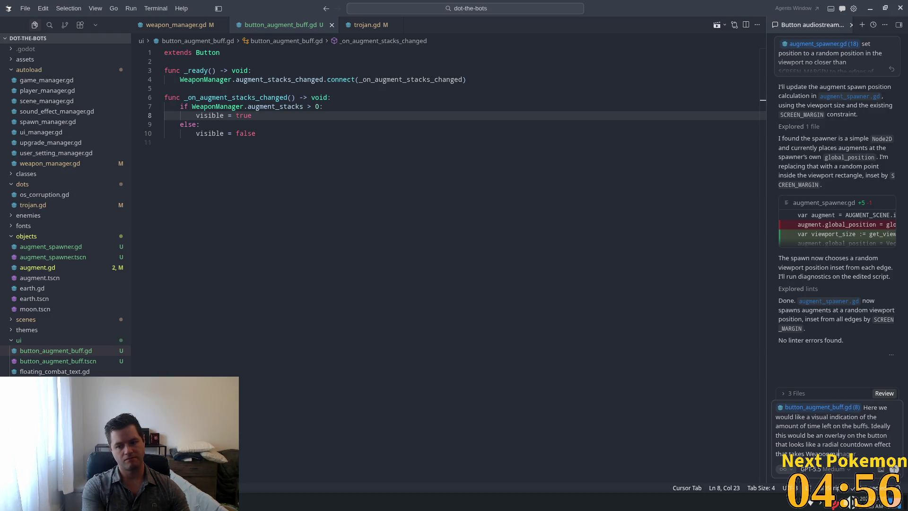
{"action": "key", "text": "BackSpace"}
{"action": "key", "text": "BackSpace"}
{"action": "key", "text": "BackSpace"}
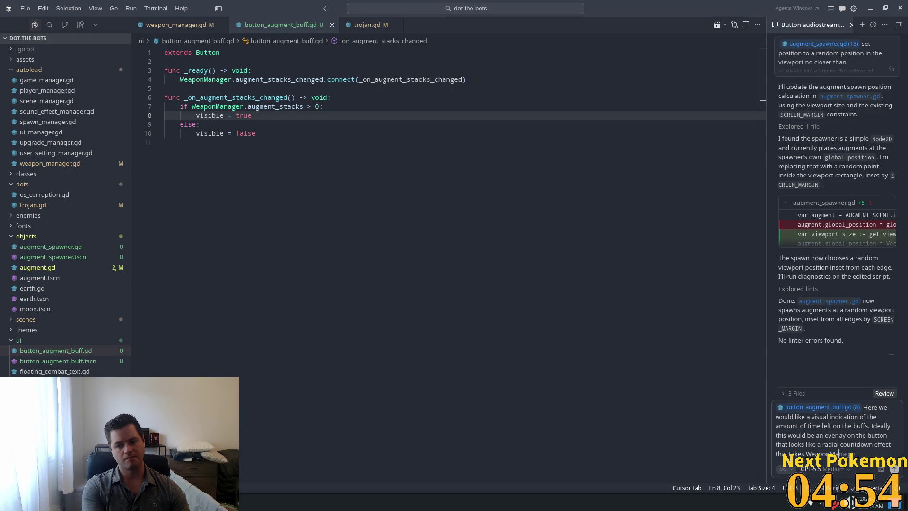
{"action": "type", "text": "nager.get"}
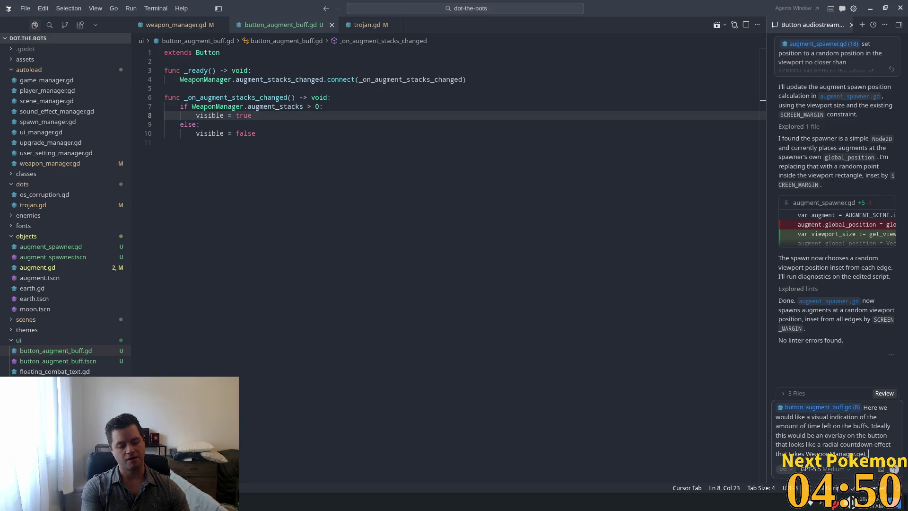
Pull get_augment_timer_wait_time from weapon_manager.gd into the request and finish the message
{"action": "left_click", "coordinate": [176, 26]}
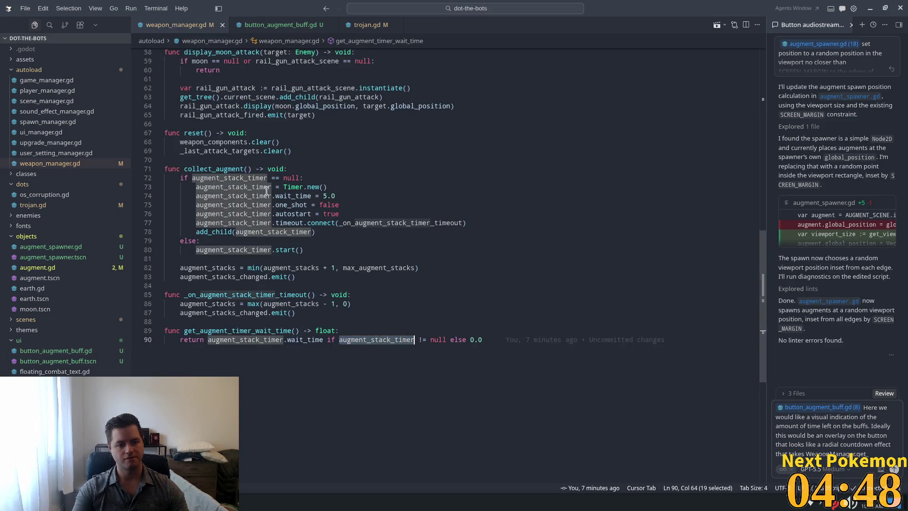
{"action": "left_click", "coordinate": [204, 331]}
{"action": "double_click", "coordinate": [203, 330]}
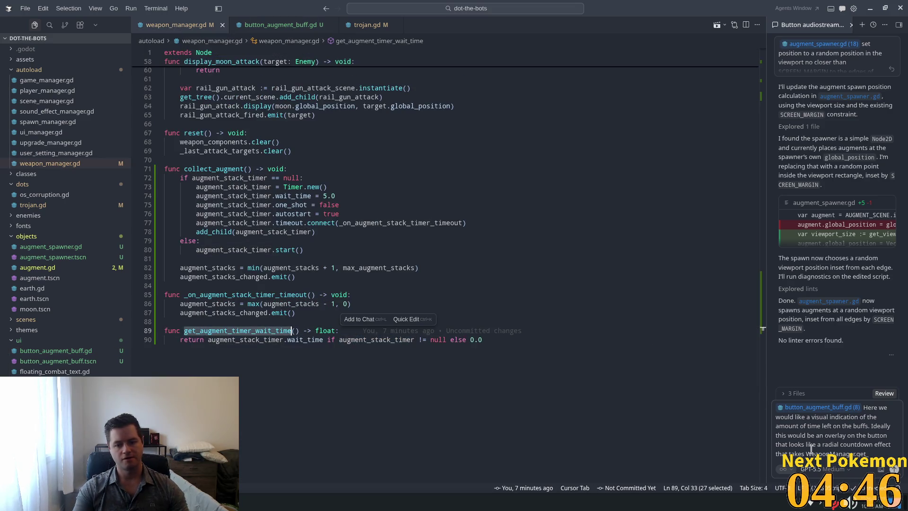
{"action": "left_click", "coordinate": [869, 454]}
{"action": "type", "text": "_augment_timer_wait_time()"}
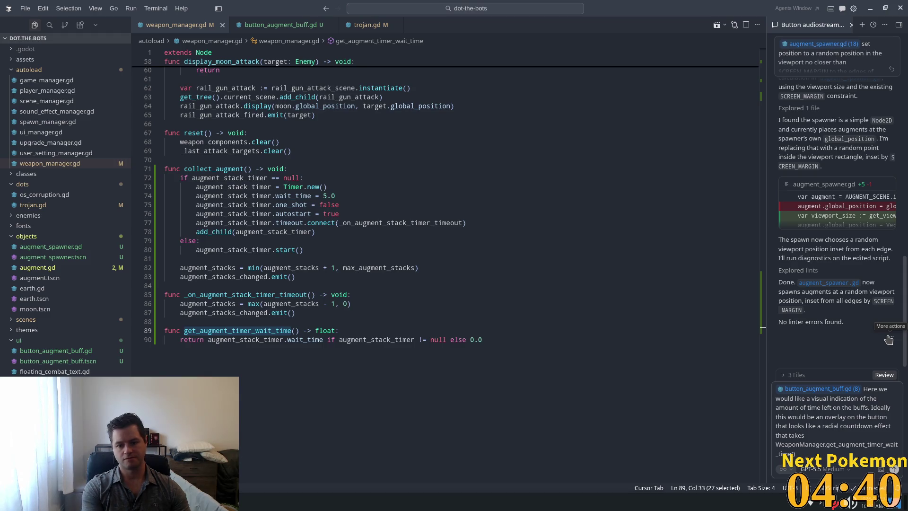
{"action": "type", "text": " to"}
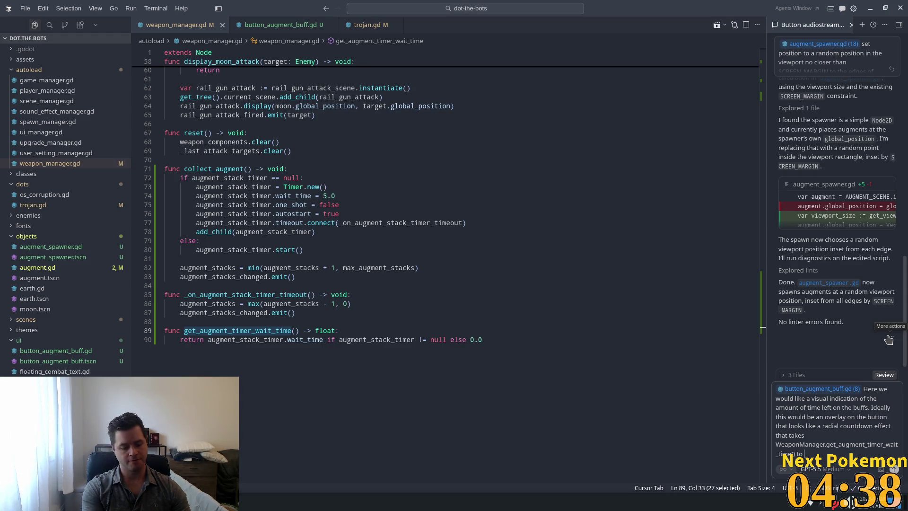
{"action": "type", "text": " complete"}
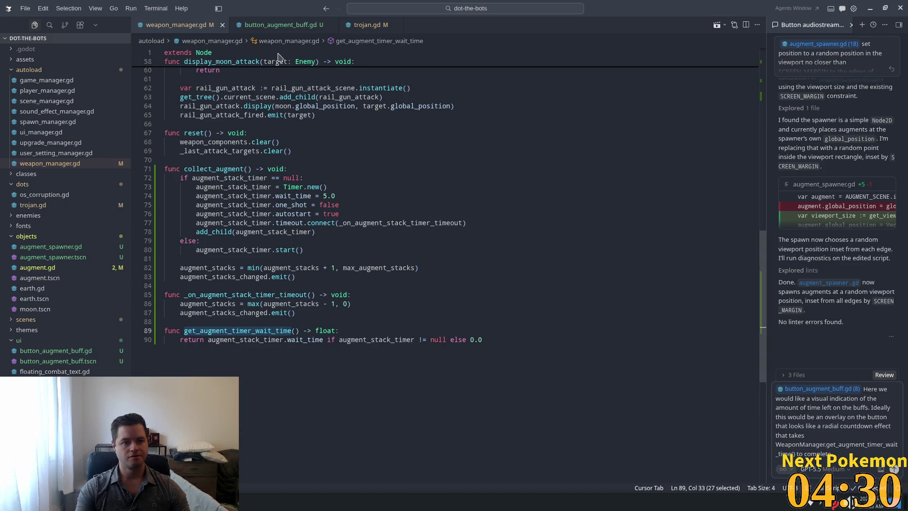
{"action": "left_click", "coordinate": [281, 24]}
{"action": "left_click", "coordinate": [846, 453]}
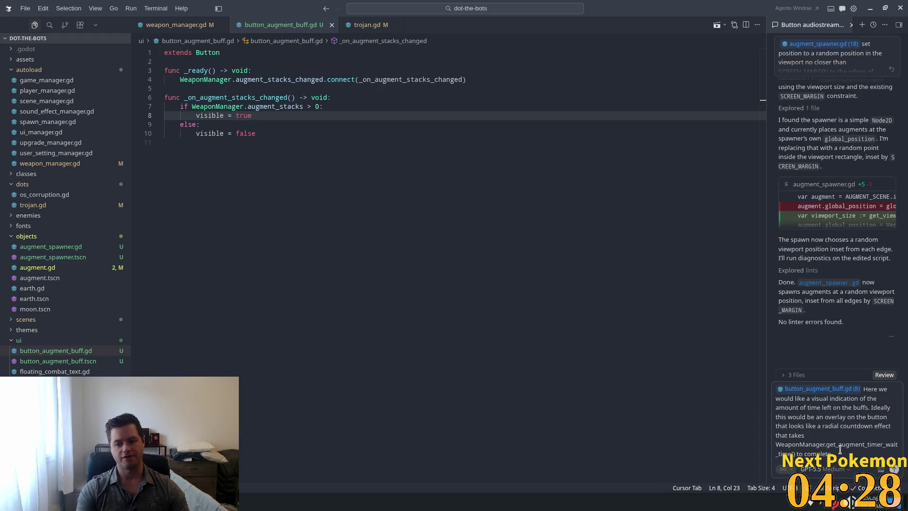
Send the overlay request and let the agent write the translucent _draw pie countdown code
{"action": "key", "text": "Return"}
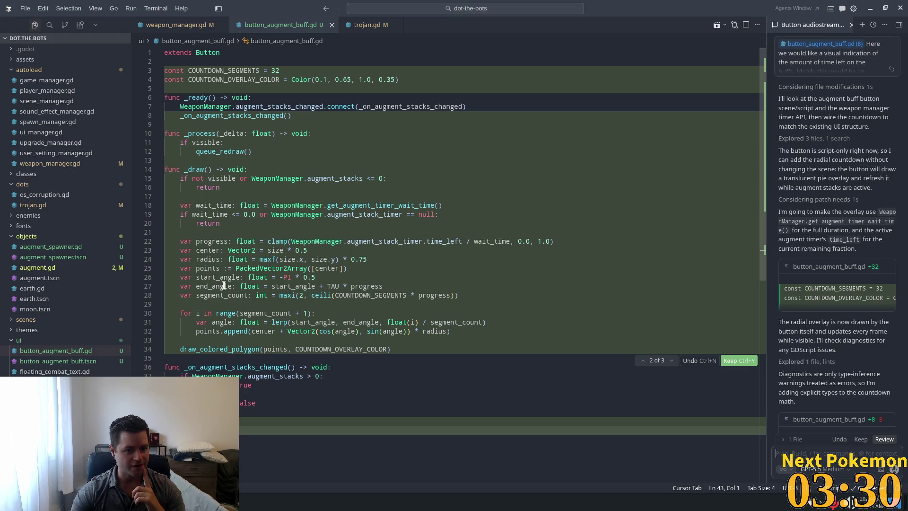
{"action": "mouse_move", "coordinate": [297, 269]}
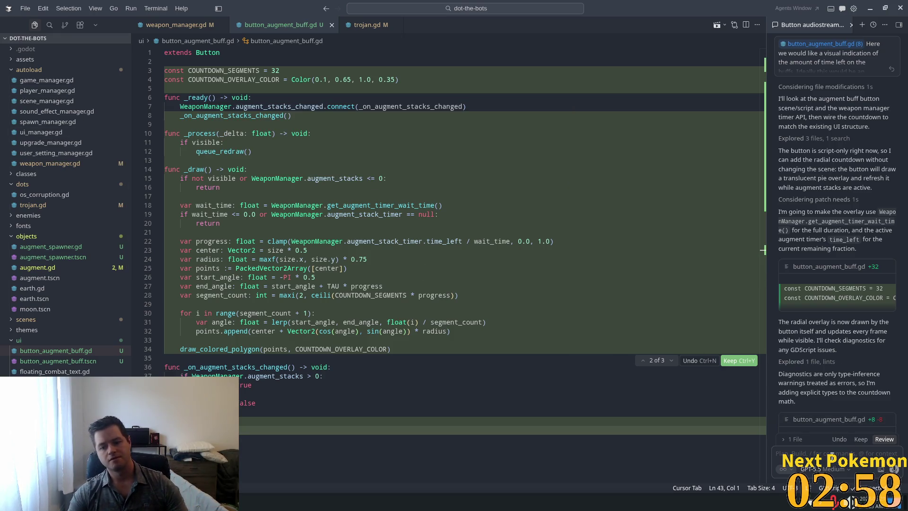
Draft a follow-up: animate only when augment stacks change and exceed 0, never on ready
{"action": "type", "text": "close but"}
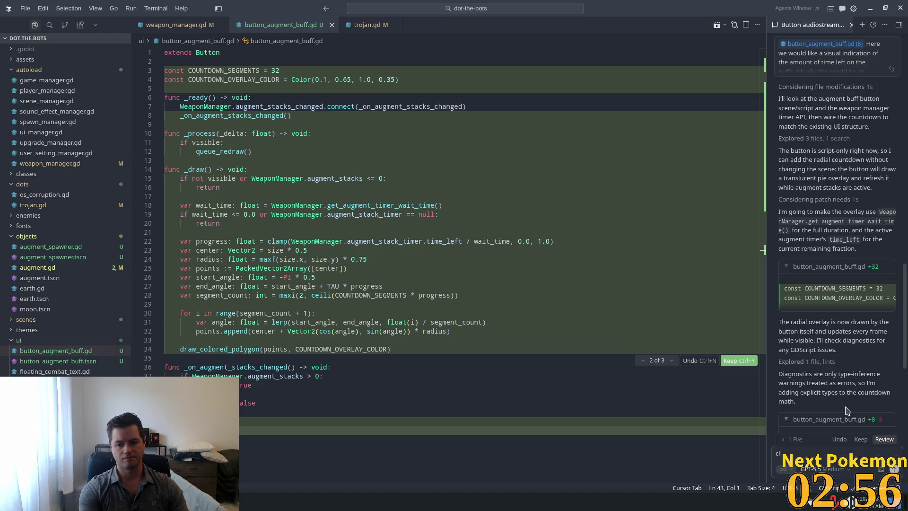
{"action": "type", "text": " it shou"}
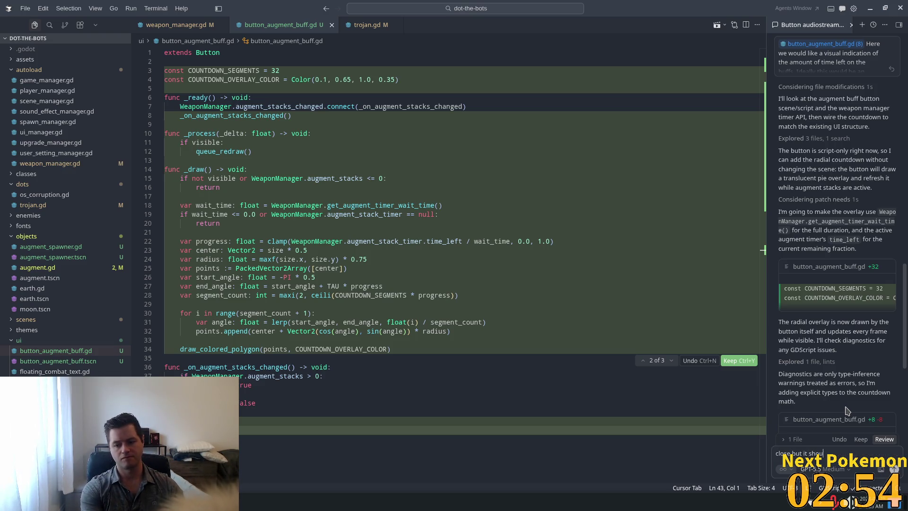
{"action": "type", "text": "ld only run"}
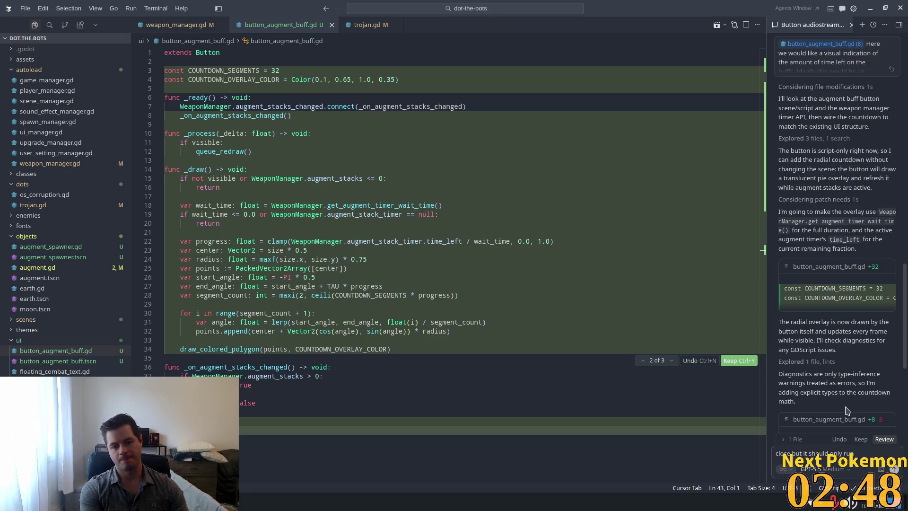
{"action": "type", "text": " when"}
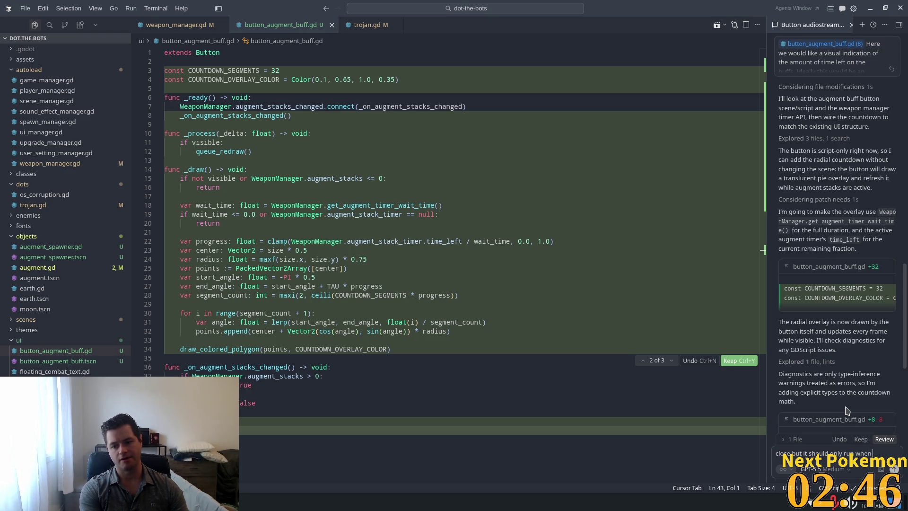
{"action": "key", "text": "BackSpace"}
{"action": "key", "text": "BackSpace"}
{"action": "key", "text": "BackSpace"}
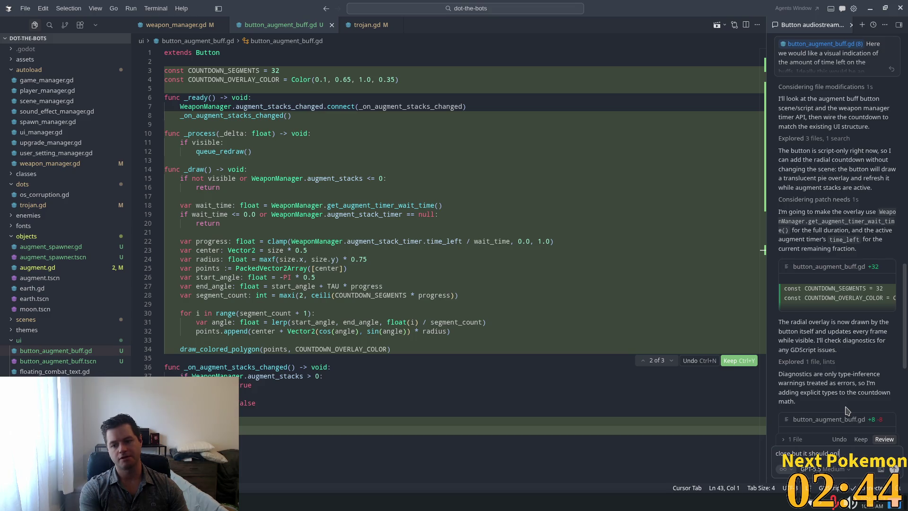
{"action": "type", "text": "y anima"}
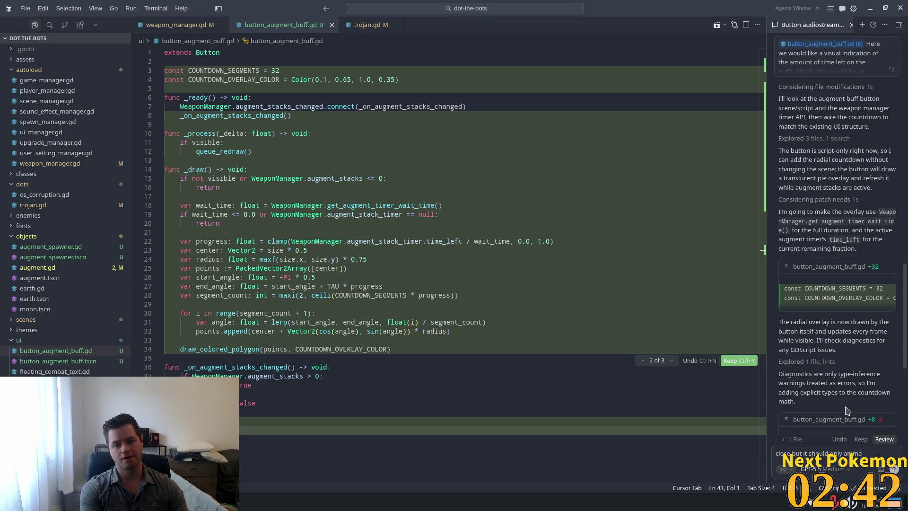
{"action": "type", "text": "te when a"}
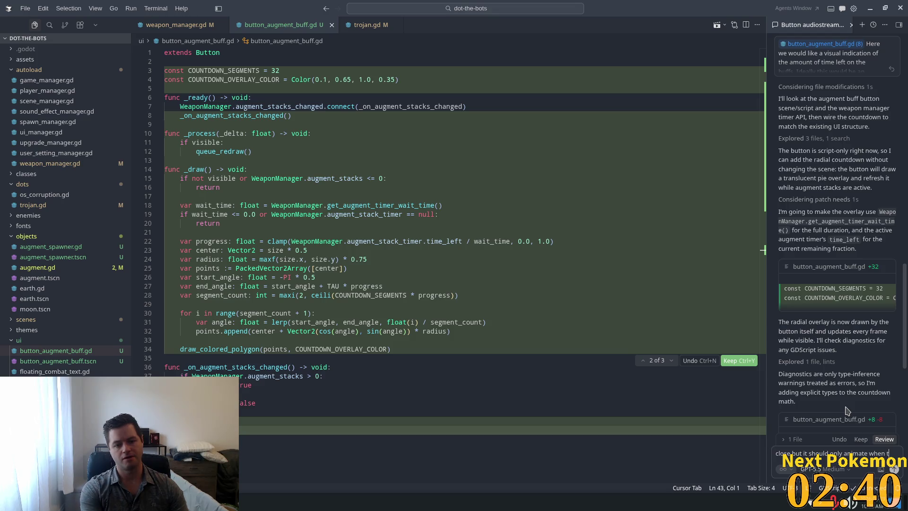
{"action": "type", "text": "ugment"}
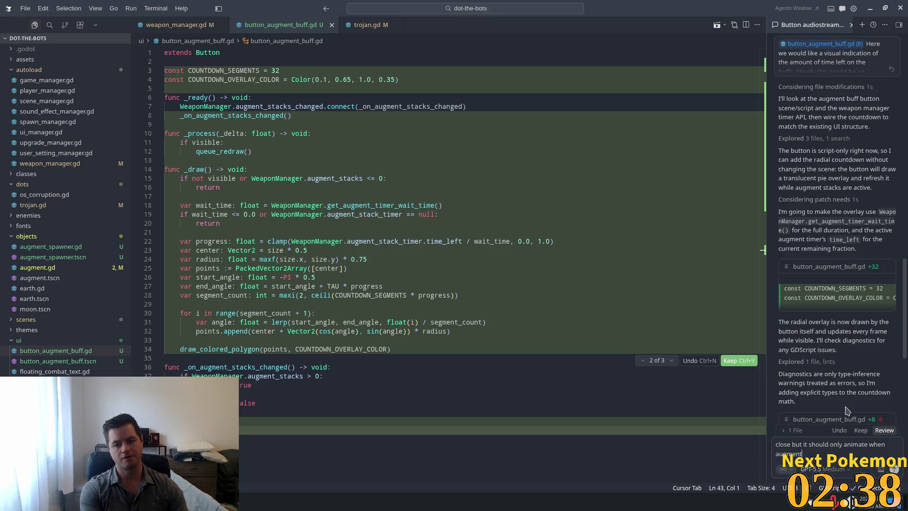
{"action": "type", "text": " stacks"}
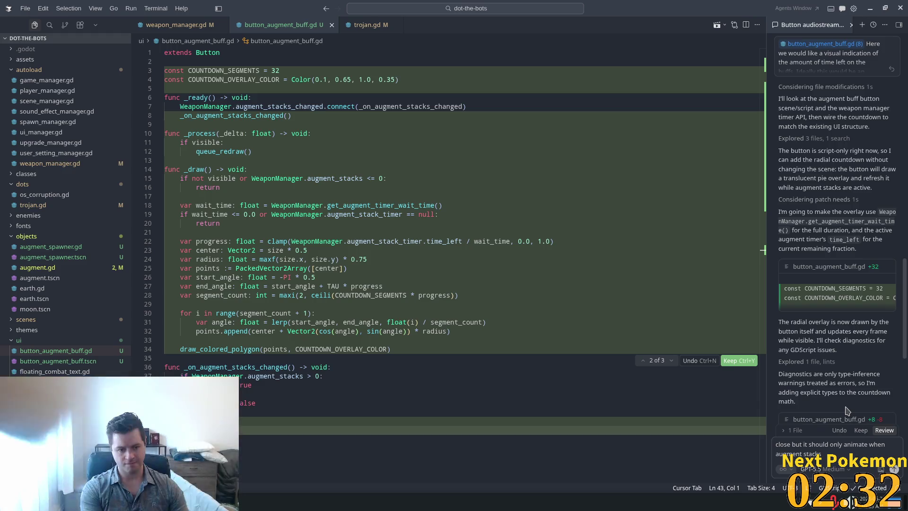
{"action": "type", "text": " changesd "}
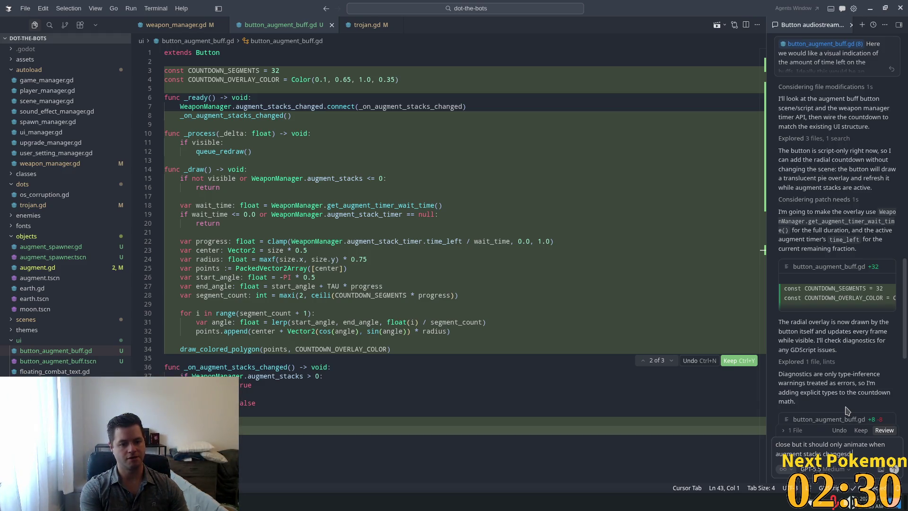
{"action": "type", "text": "and they are greated"}
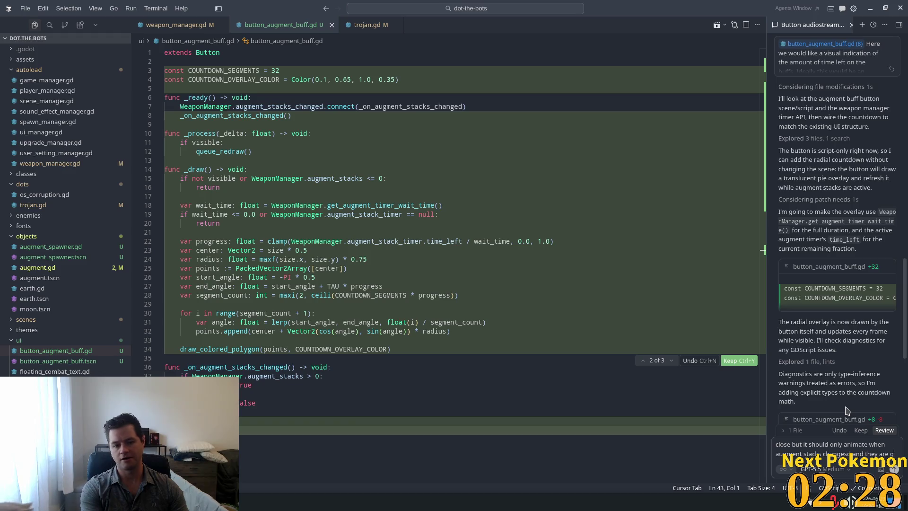
{"action": "key", "text": "BackSpace"}
{"action": "type", "text": "r than"}
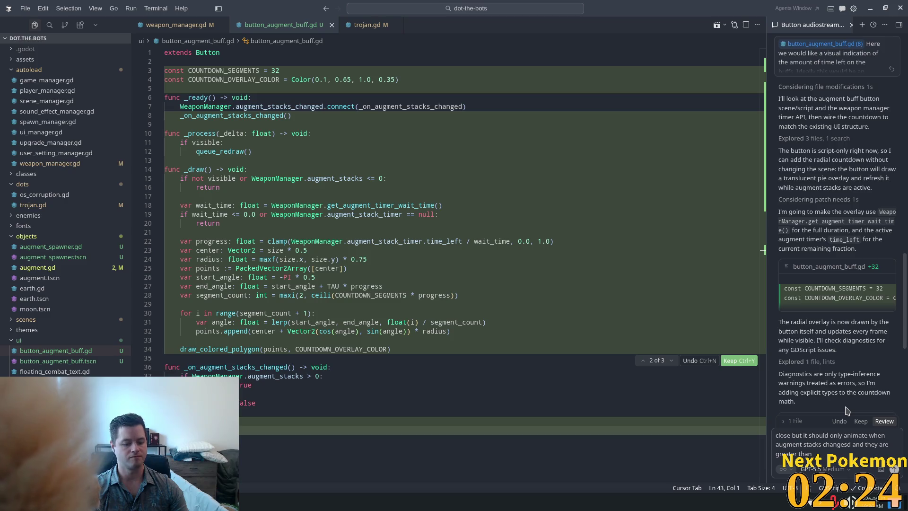
{"action": "type", "text": " 0. Not on"}
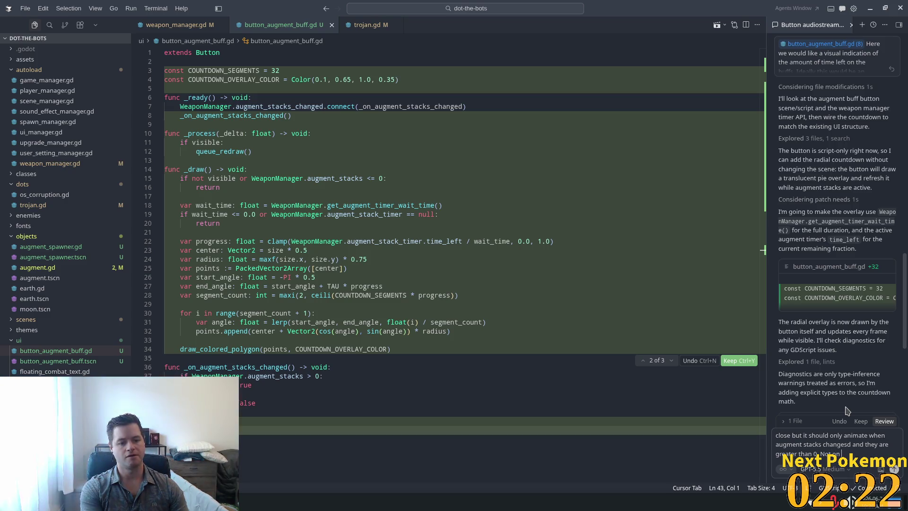
{"action": "type", "text": " ready or"}
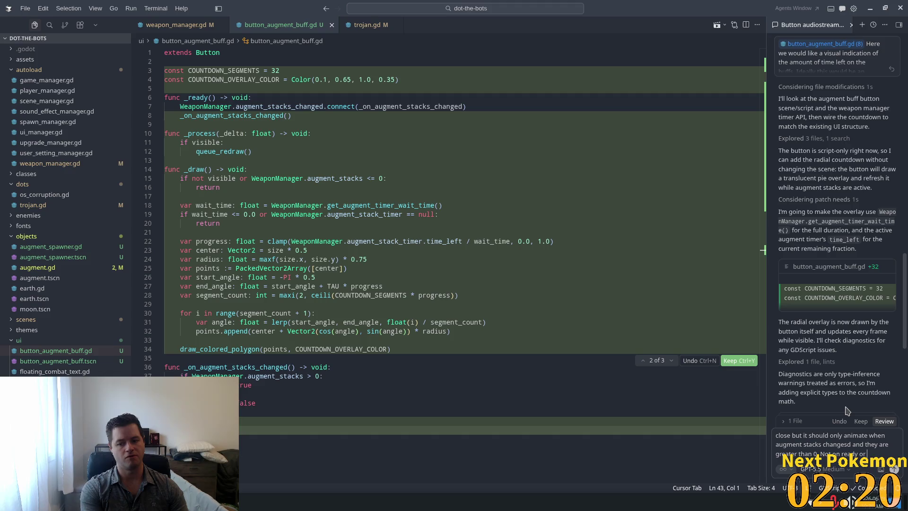
{"action": "type", "text": " when au"}
{"action": "type", "text": "ment stacks"}
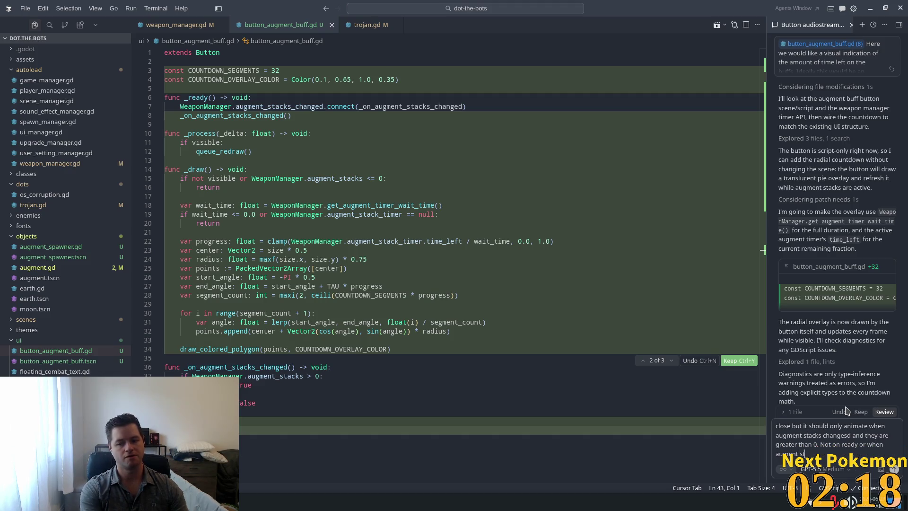
{"action": "type", "text": " are 0"}
Send the follow-up and keep all of the agent's revised countdown changes
{"action": "key", "text": "Return"}
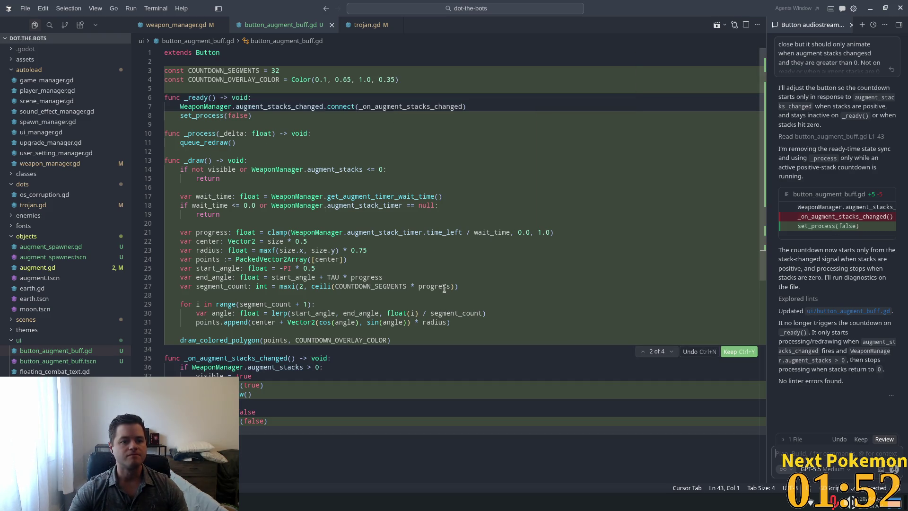
{"action": "left_click", "coordinate": [860, 439]}
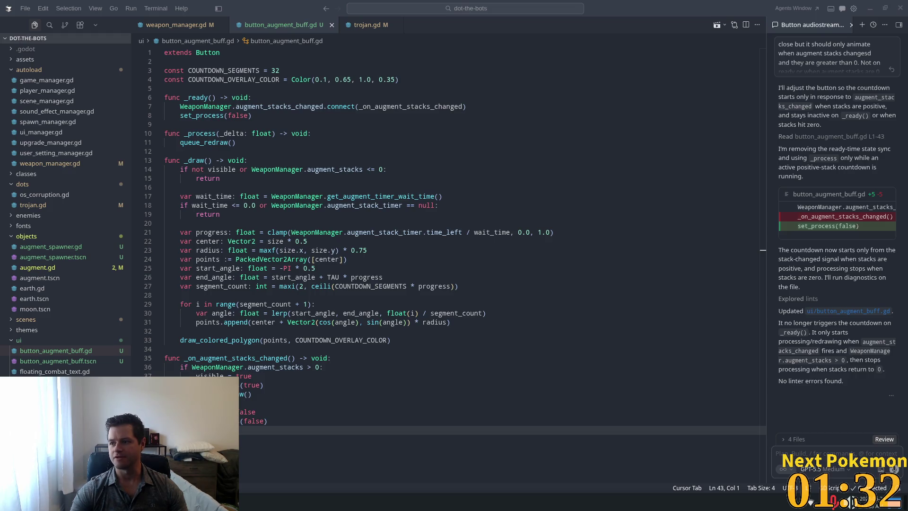
{"action": "key", "text": "alt+Tab"}
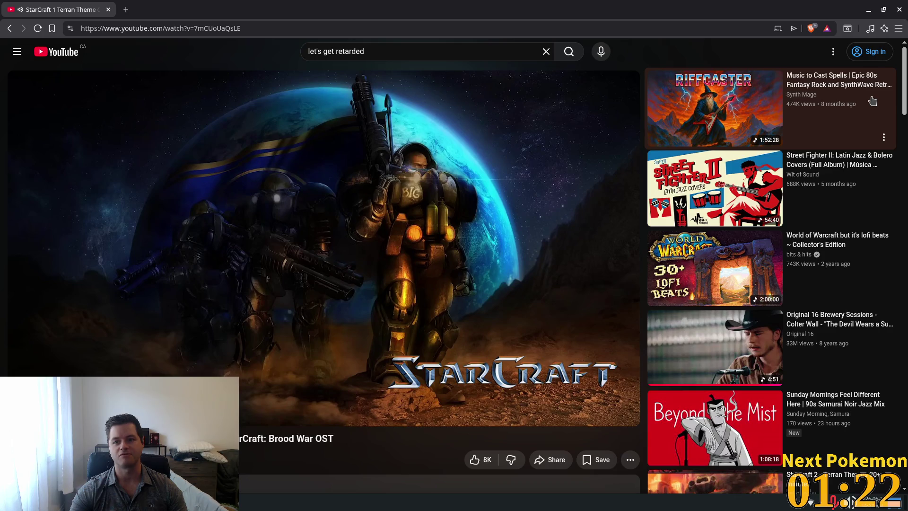
Play the Music to Cast Spells Riffcaster mix on YouTube, then return to Cursor
{"action": "left_click", "coordinate": [723, 103]}
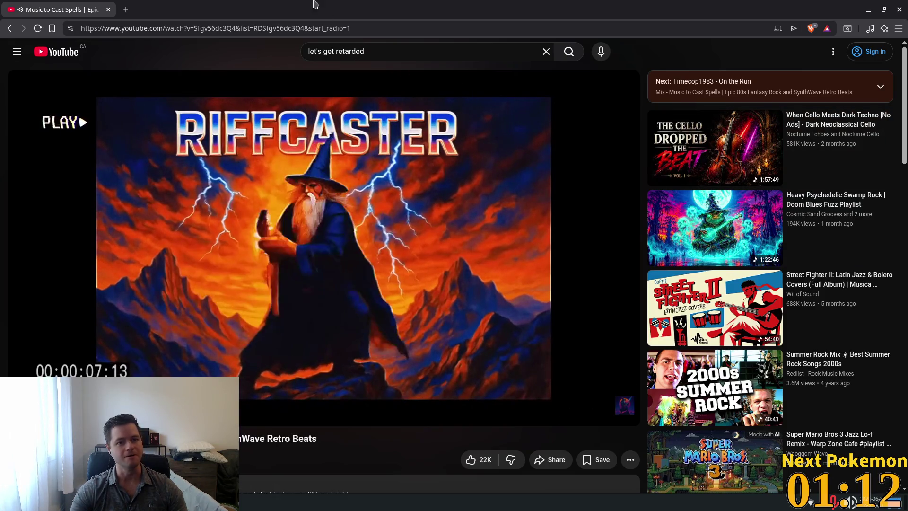
{"action": "key", "text": "alt+Tab"}
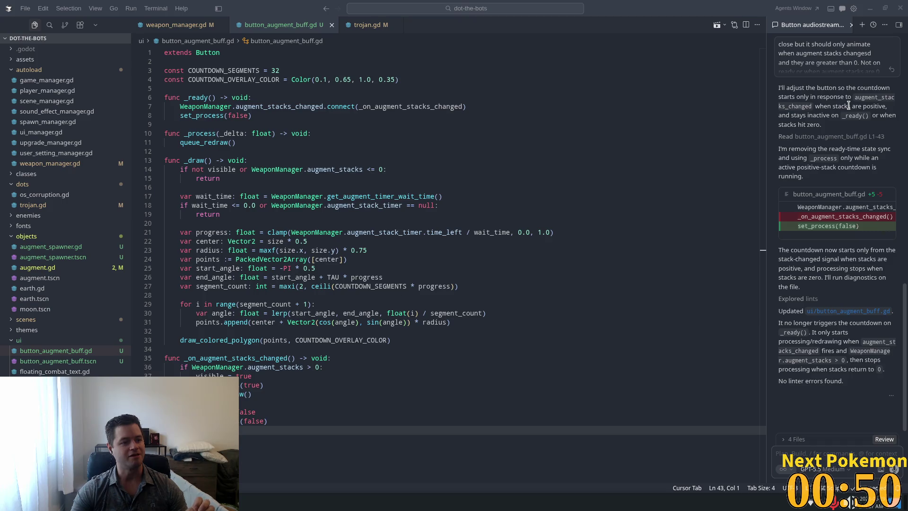
Review the progress clamp on line 21 of button_augment_buff.gd
{"action": "left_click", "coordinate": [697, 5]}
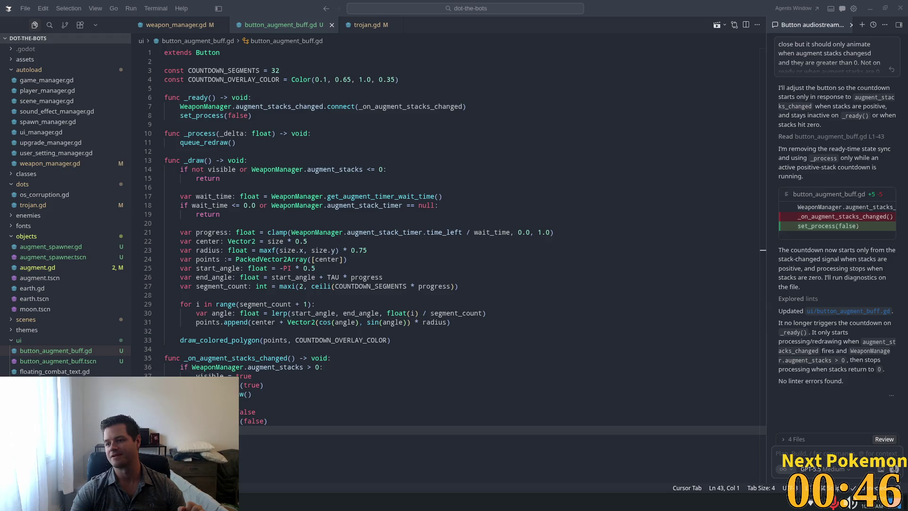
{"action": "left_click", "coordinate": [620, 4]}
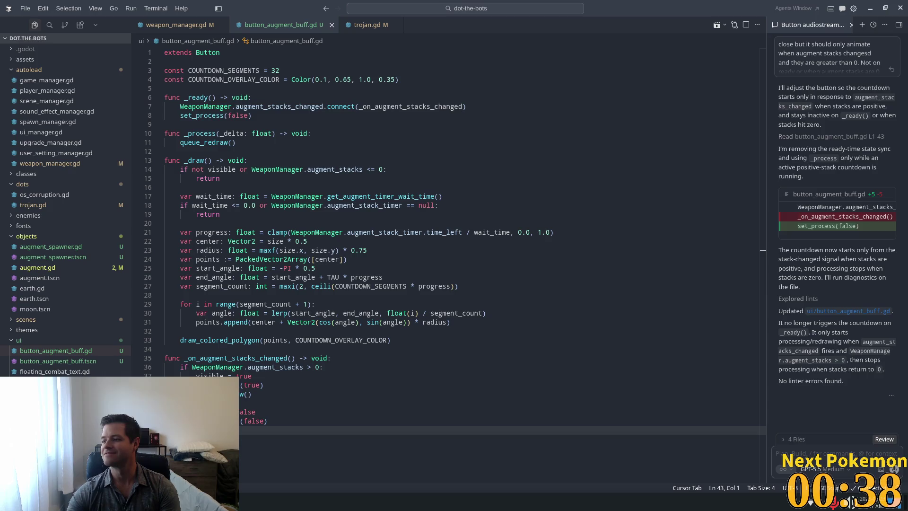
{"action": "left_click", "coordinate": [290, 232]}
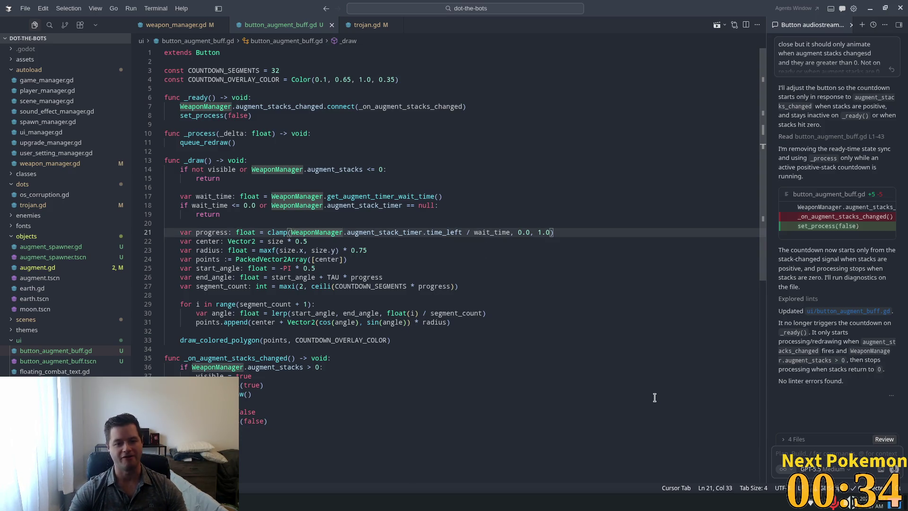
Run the project, start a new game, and open then close the skill tree
{"action": "key", "text": "alt+Tab"}
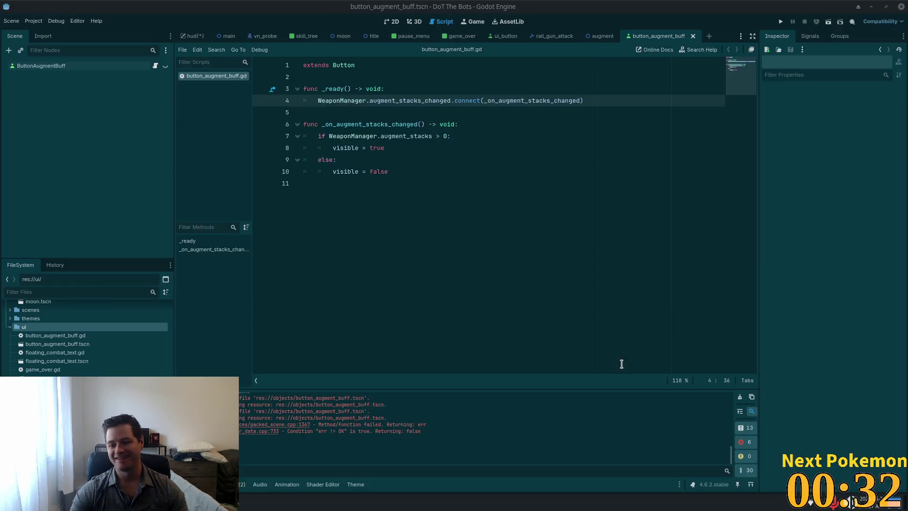
{"action": "left_click", "coordinate": [780, 21]}
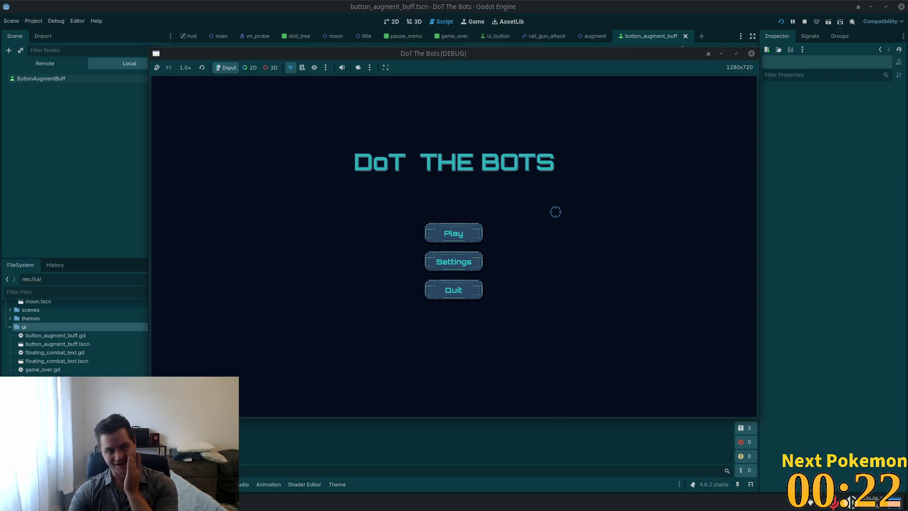
{"action": "left_click", "coordinate": [435, 232]}
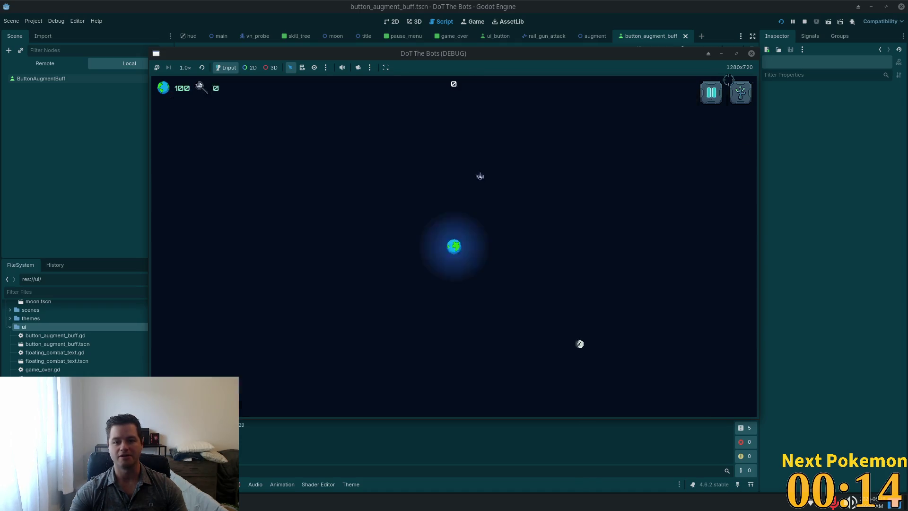
{"action": "key", "text": "s"}
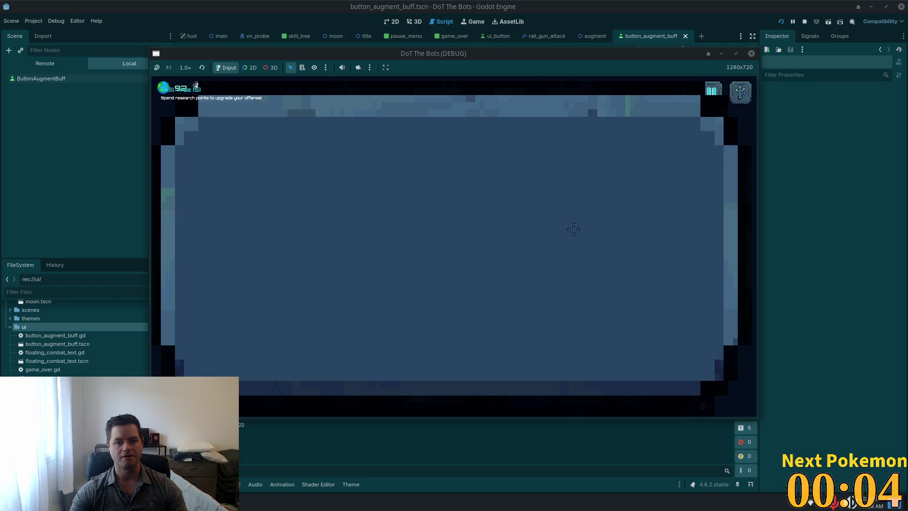
{"action": "key", "text": "Escape"}
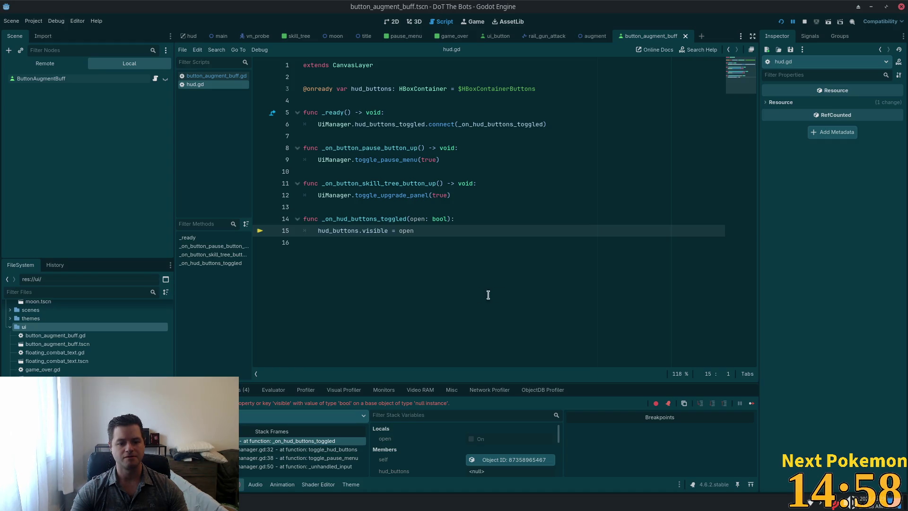
Stop the run broken by the null hud_buttons error at hud.gd line 15
{"action": "left_click", "coordinate": [804, 22]}
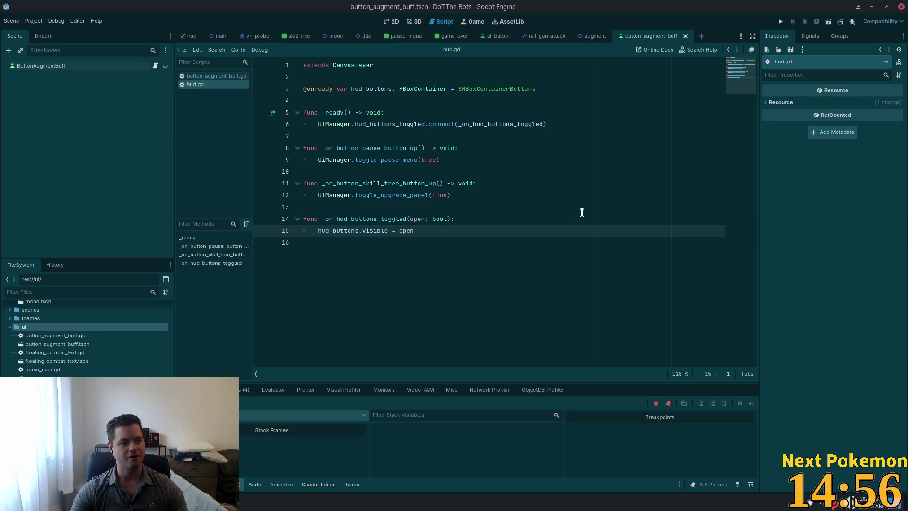
{"action": "left_click", "coordinate": [447, 184]}
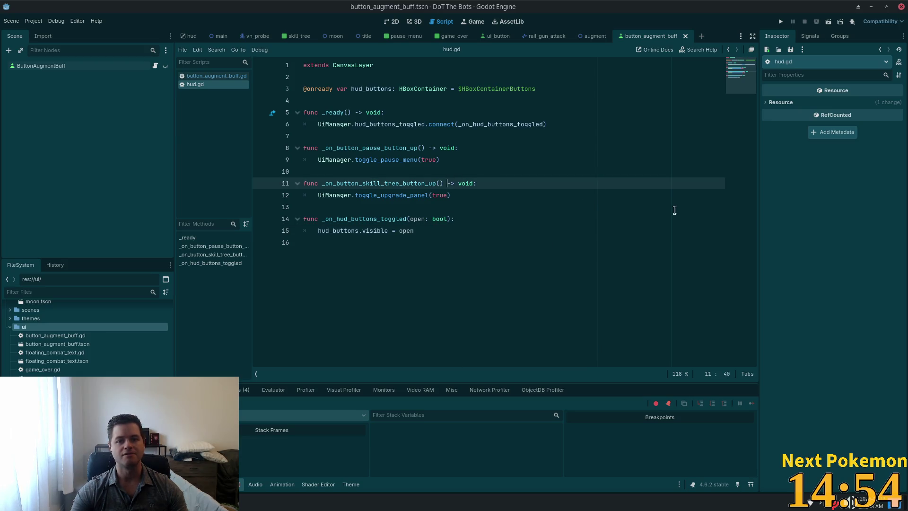
{"action": "key", "text": "super"}
{"action": "left_click", "coordinate": [417, 136]}
Open augment.gd in Cursor via quick file search
{"action": "key", "text": "alt+Tab"}
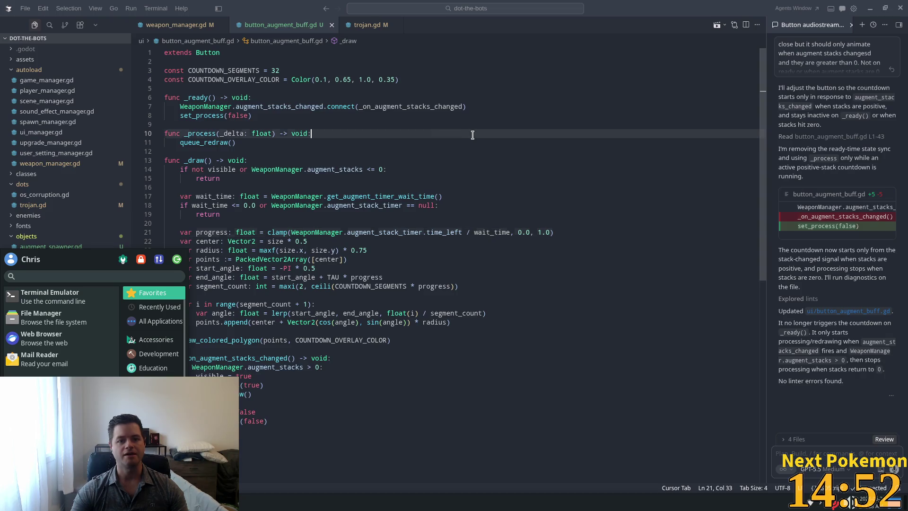
{"action": "left_click", "coordinate": [458, 107]}
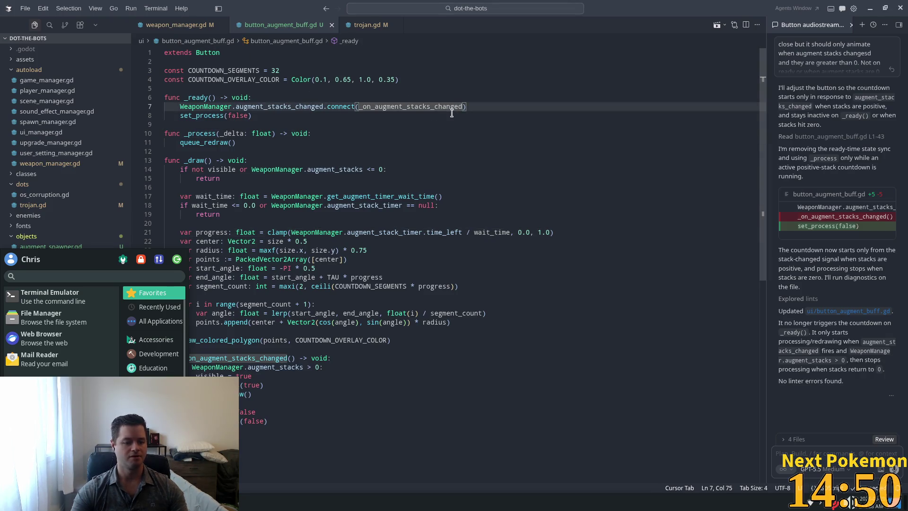
{"action": "key", "text": "Escape"}
{"action": "key", "text": "ctrl+p"}
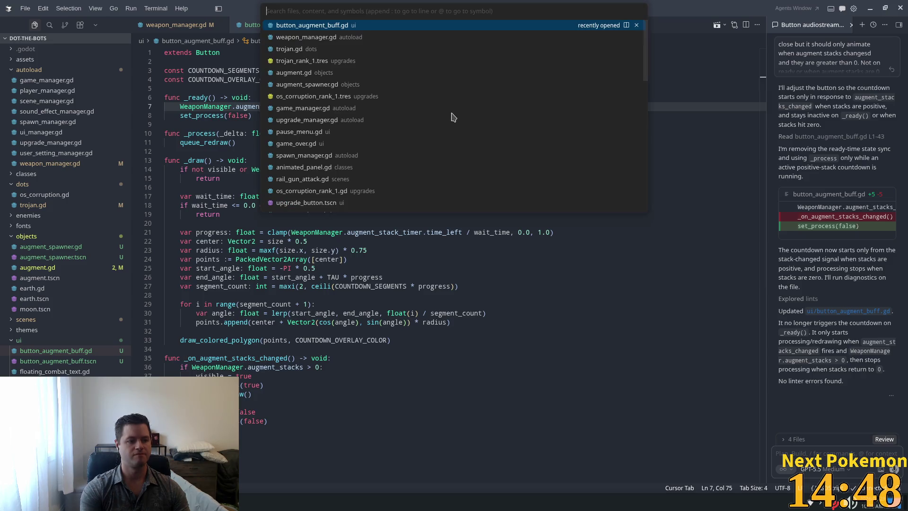
{"action": "type", "text": "augment"}
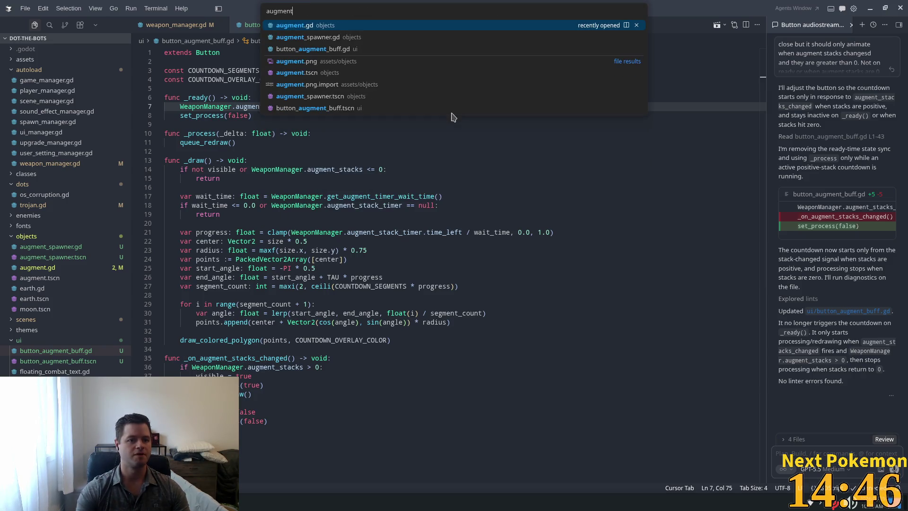
{"action": "left_click", "coordinate": [328, 29]}
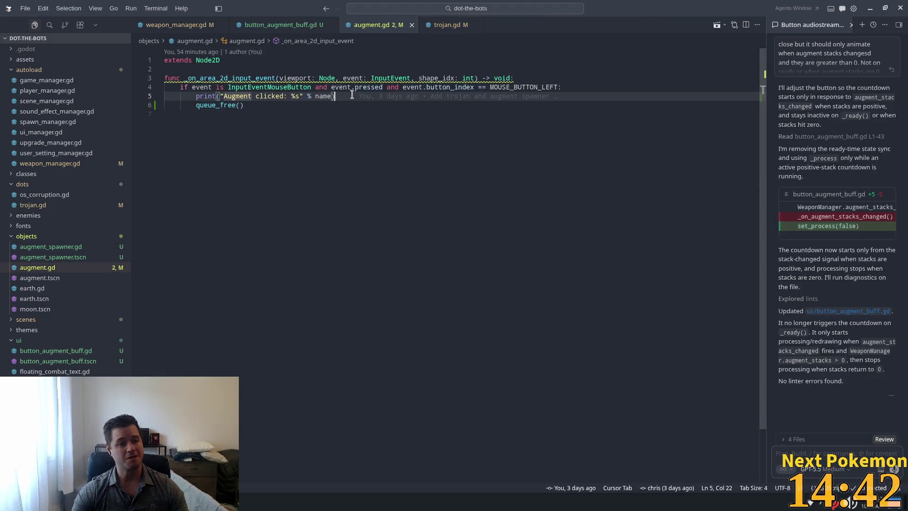
Replace the debug print in the input handler with WeaponManager.collect_augment()
{"action": "left_click_drag", "start_coordinate": [352, 96], "coordinate": [164, 96]}
{"action": "key", "text": "BackSpace"}
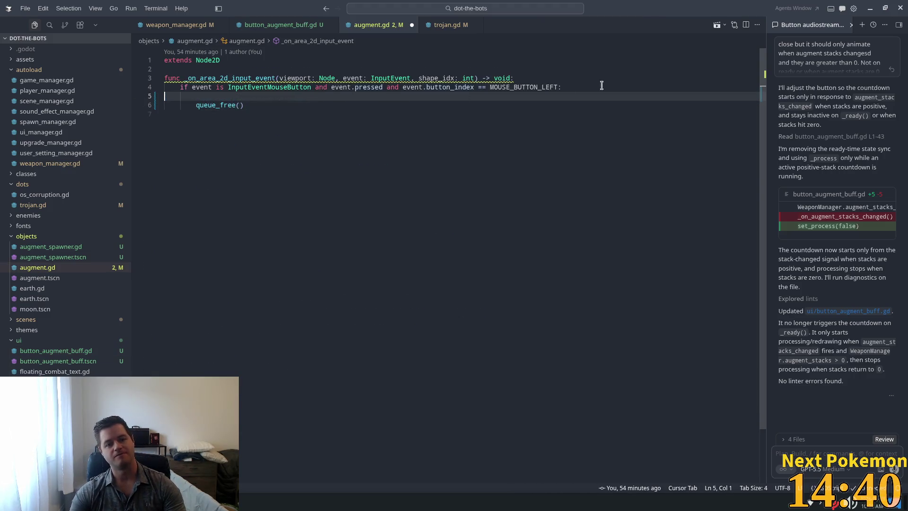
{"action": "key", "text": "Tab"}
{"action": "key", "text": "Tab"}
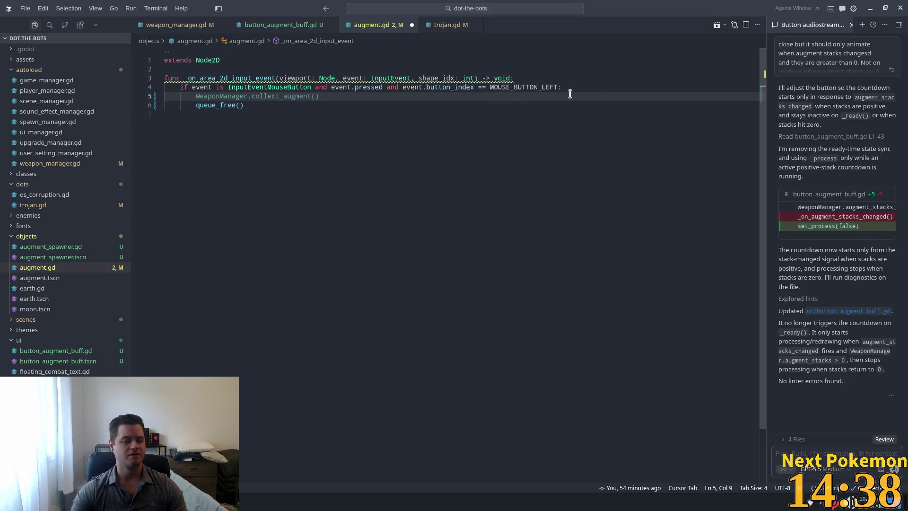
{"action": "type", "text": "WEa"}
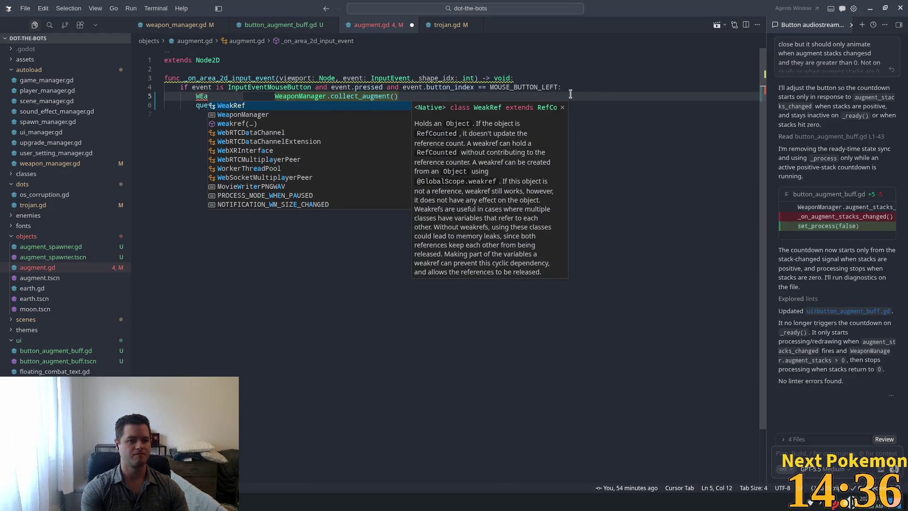
{"action": "key", "text": "Down"}
{"action": "key", "text": "Tab"}
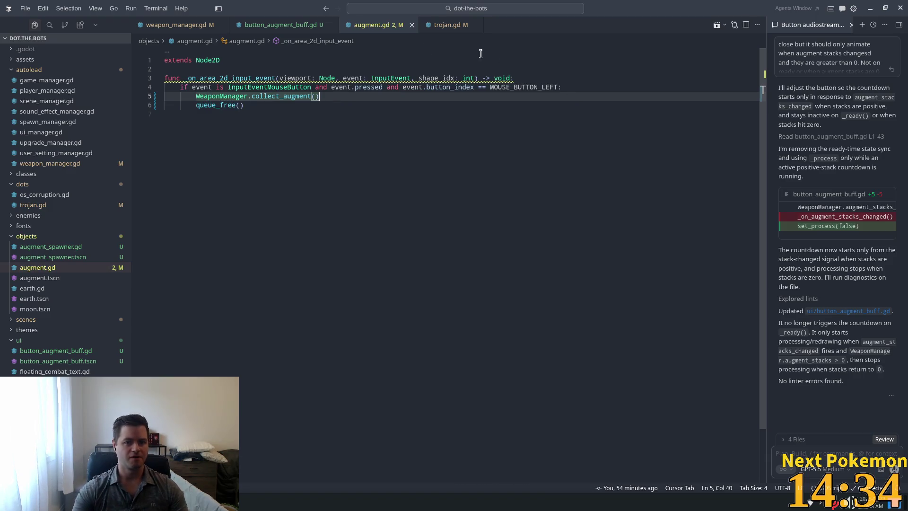
Rename the unused handler parameters to _viewport and _shape_idx and save augment.gd
{"action": "key", "text": "ctrl+Home"}
{"action": "left_click", "coordinate": [292, 78]}
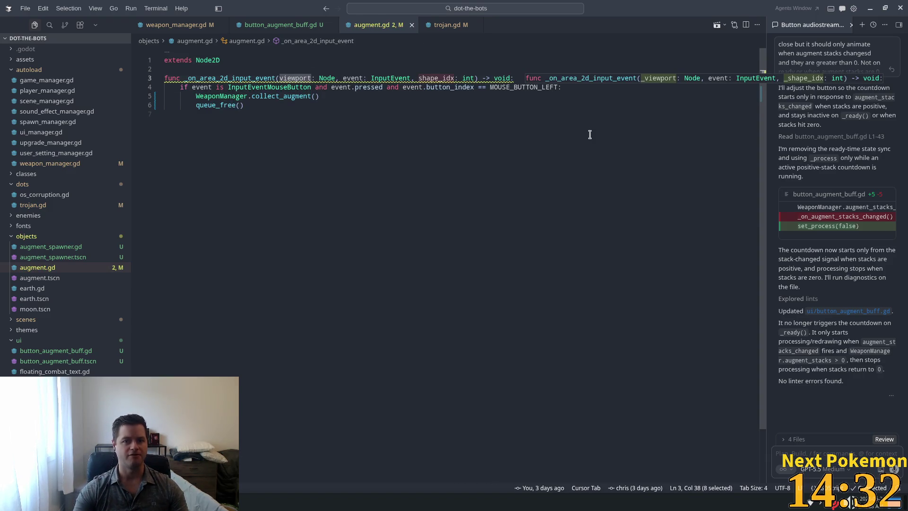
{"action": "key", "text": "Tab"}
{"action": "key", "text": "ctrl+s"}
{"action": "left_click", "coordinate": [326, 87]}
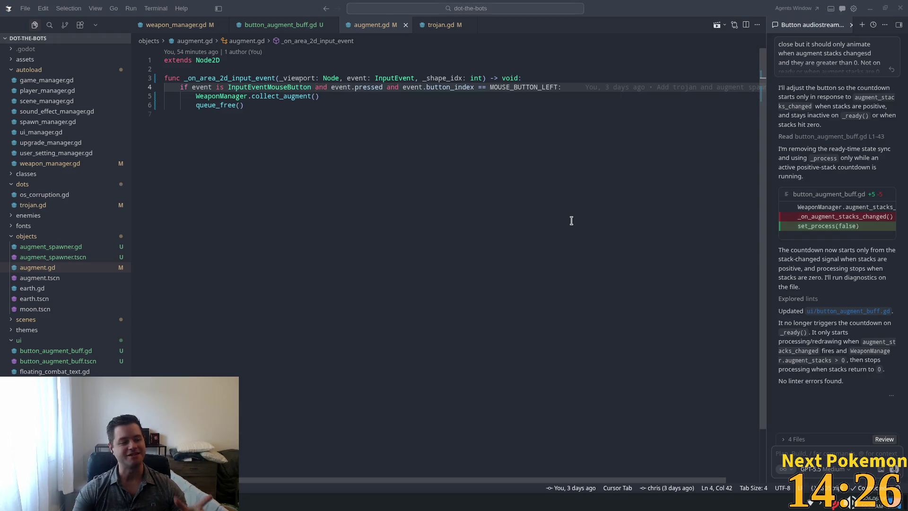
{"action": "left_click", "coordinate": [465, 200]}
{"action": "key", "text": "alt+Tab"}
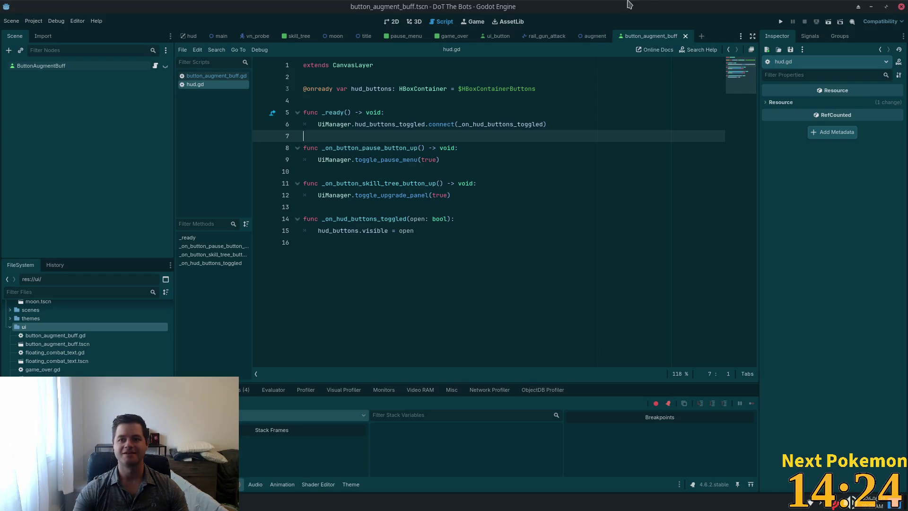
{"action": "left_click", "coordinate": [779, 22]}
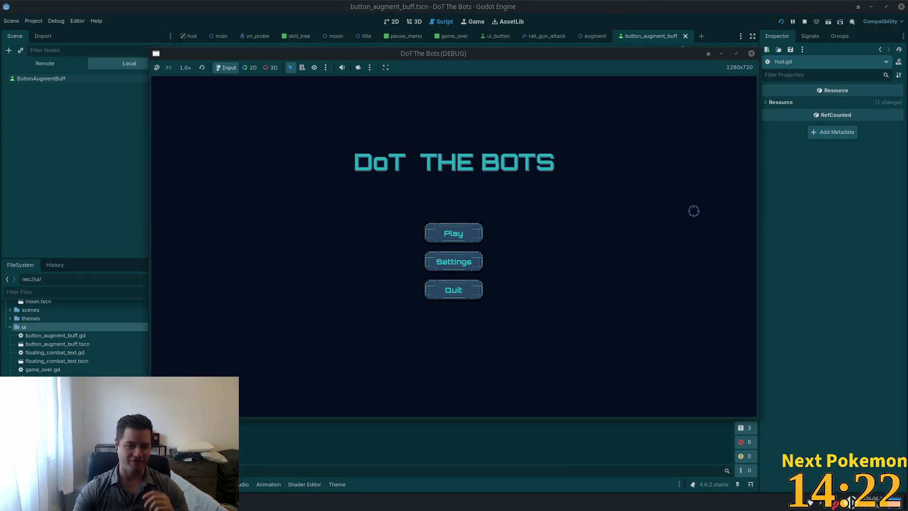
{"action": "left_click", "coordinate": [432, 233]}
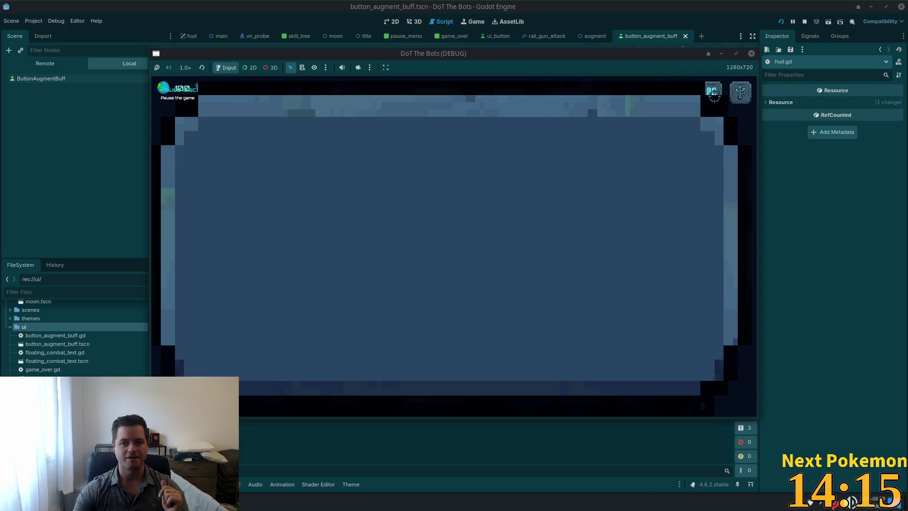
{"action": "left_click", "coordinate": [704, 93]}
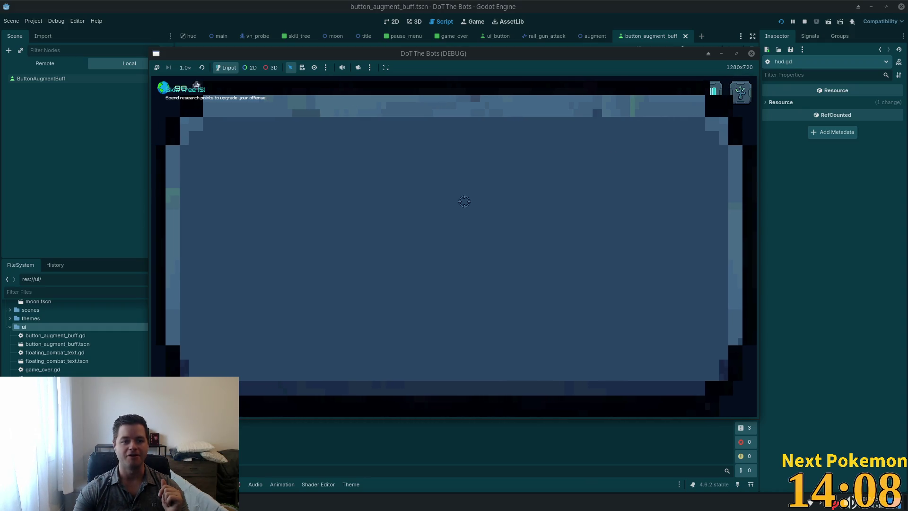
{"action": "left_click", "coordinate": [804, 21]}
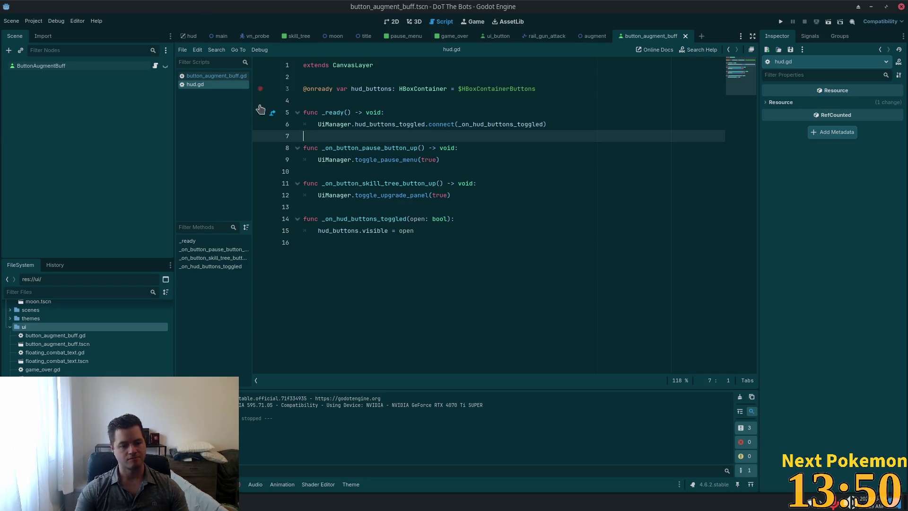
Move PanelTooltip to the bottom of the HUD scene tree, then run the project
{"action": "key", "text": "super"}
{"action": "left_click", "coordinate": [191, 36]}
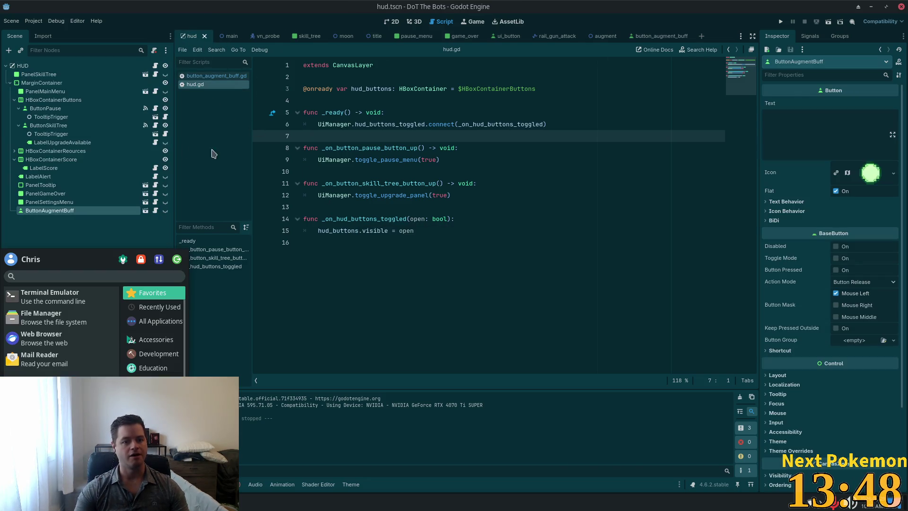
{"action": "left_click", "coordinate": [59, 87]}
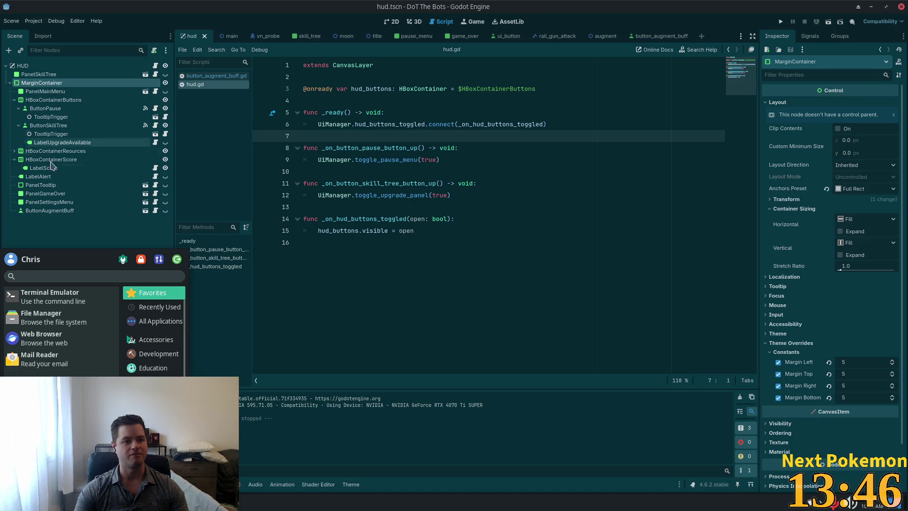
{"action": "left_click", "coordinate": [38, 176]}
{"action": "left_click", "coordinate": [48, 210]}
{"action": "left_click", "coordinate": [85, 134]}
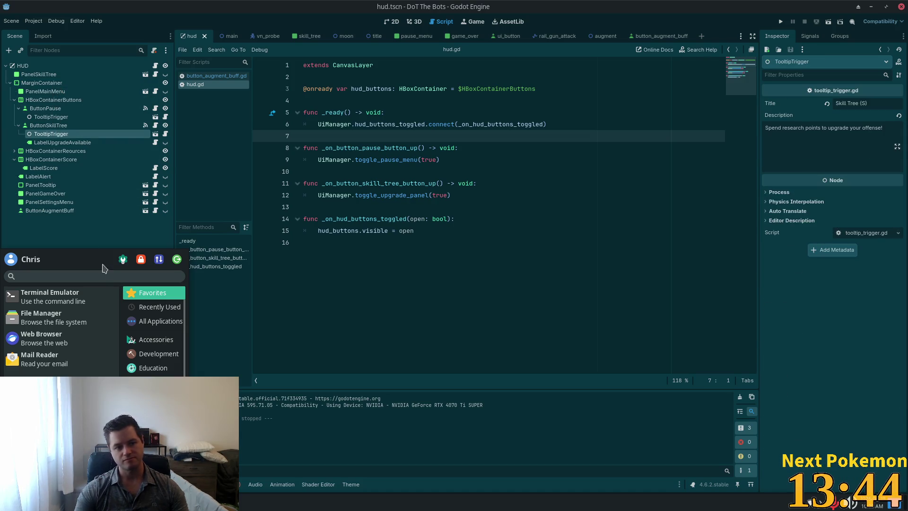
{"action": "left_click", "coordinate": [71, 185]}
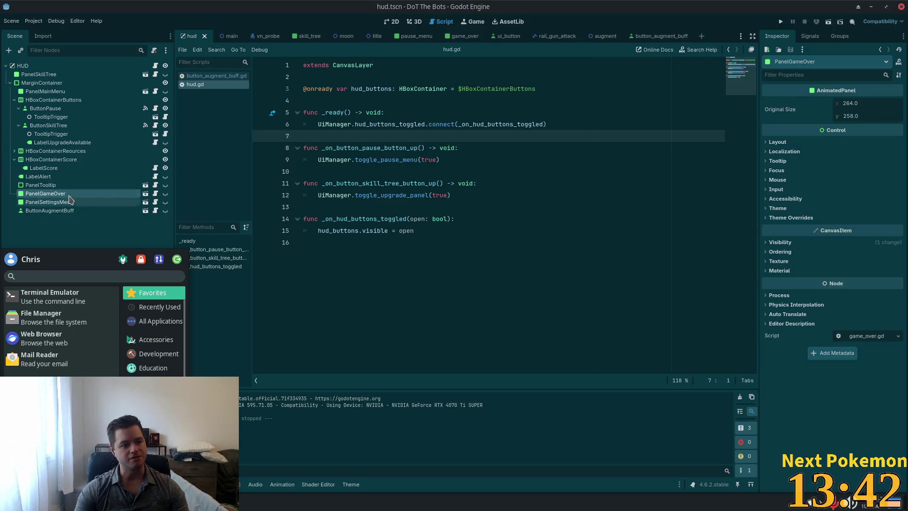
{"action": "mouse_move", "coordinate": [34, 185]}
{"action": "left_mouse_down"}
{"action": "mouse_move", "coordinate": [37, 90]}
{"action": "mouse_move", "coordinate": [23, 66]}
{"action": "left_mouse_up"}
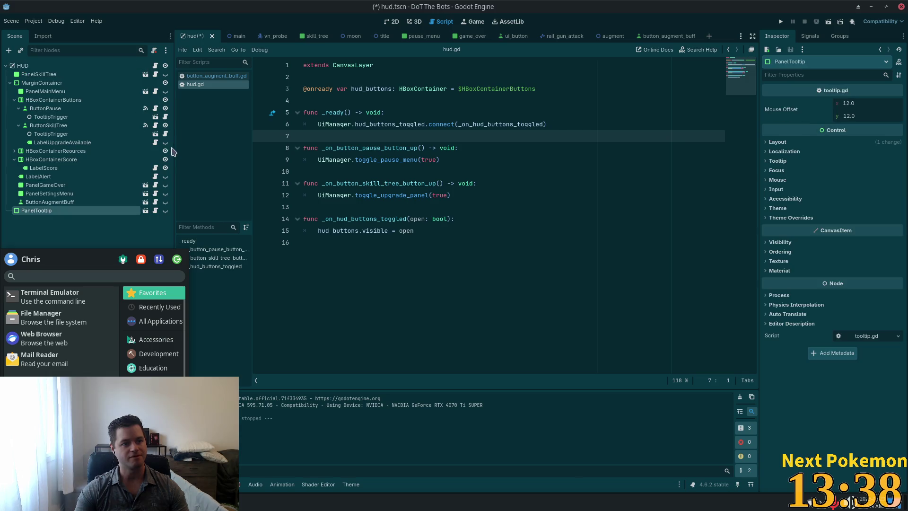
{"action": "left_click", "coordinate": [780, 21]}
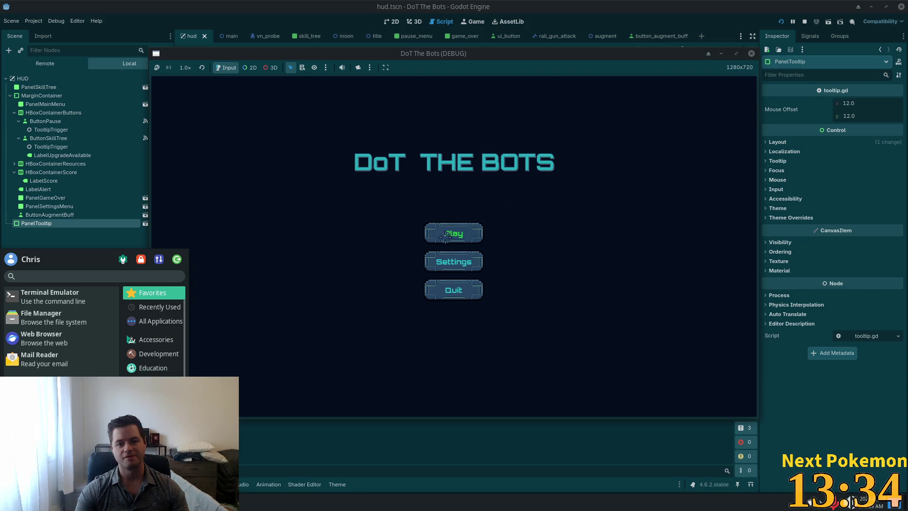
Start gameplay and shoot the green bot until the debugger breaks at hud.gd line 15
{"action": "left_click", "coordinate": [445, 237]}
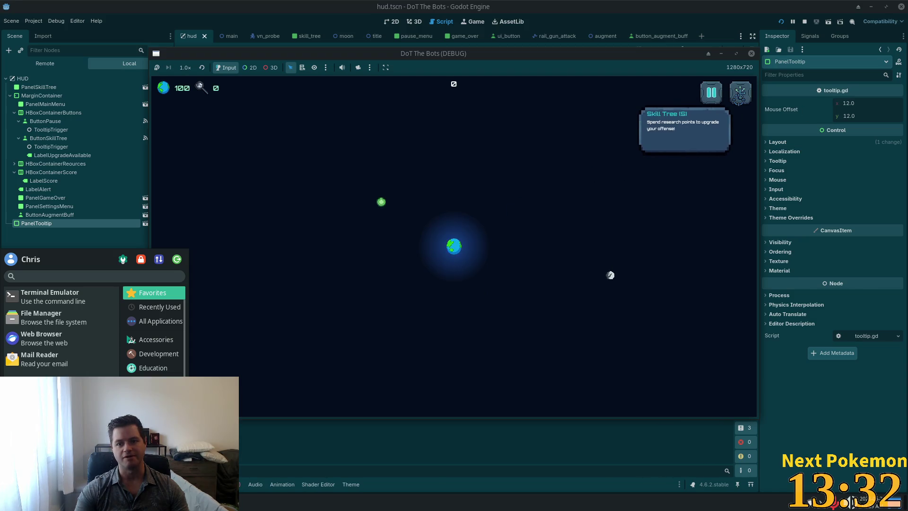
{"action": "left_click", "coordinate": [379, 201]}
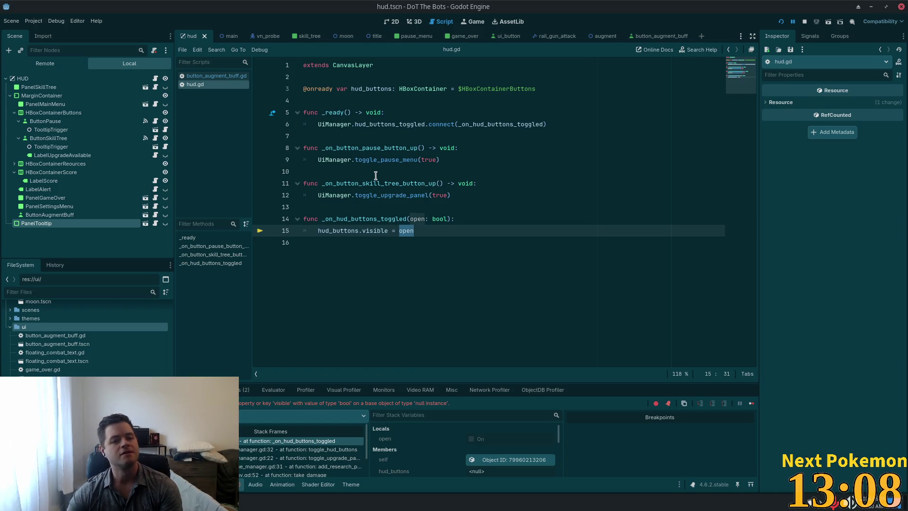
Trace the error from _on_hud_buttons_toggled to its toggle_hud_buttons caller in ui_manager.gd
{"action": "double_click", "coordinate": [378, 218]}
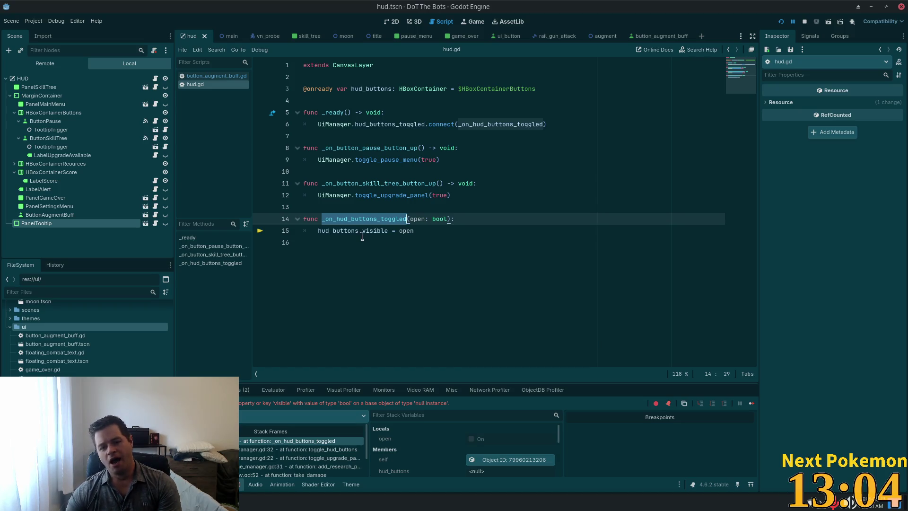
{"action": "double_click", "coordinate": [362, 236]}
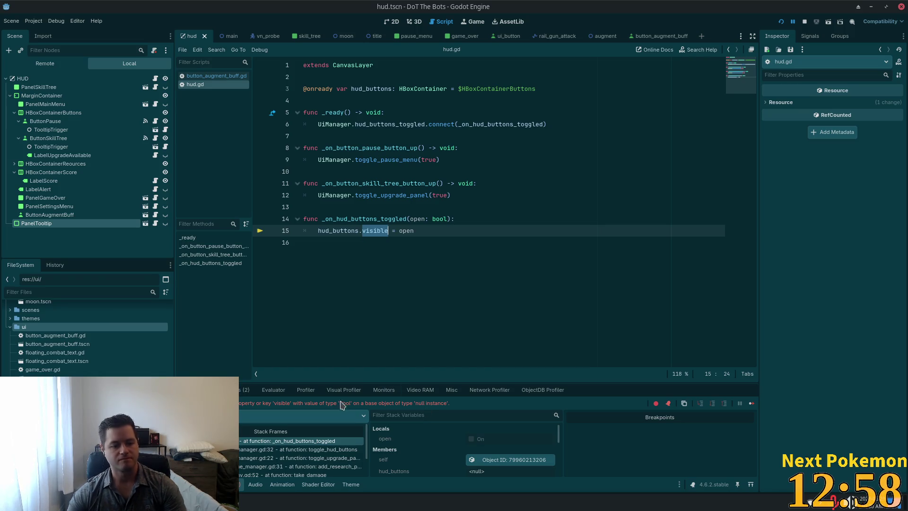
{"action": "left_click", "coordinate": [241, 450]}
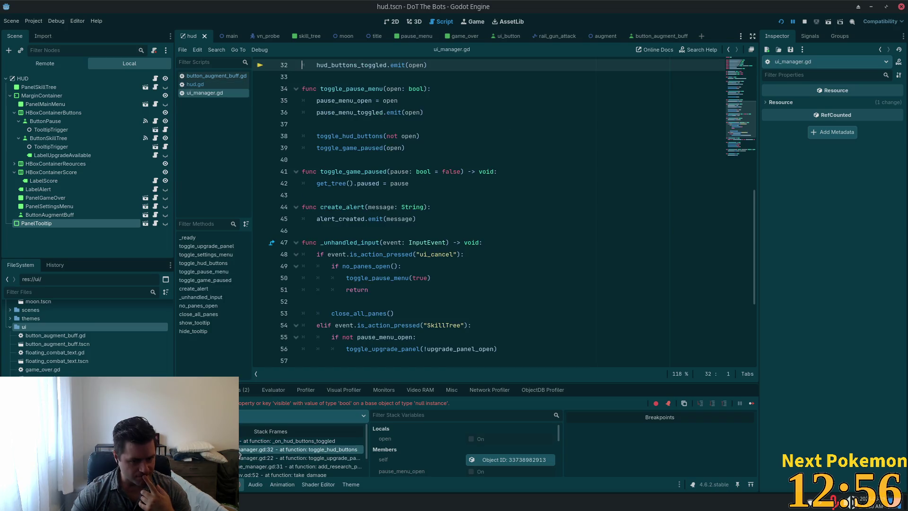
{"action": "scroll", "coordinate": [401, 249], "scroll_direction": "up", "scroll_amount": 4}
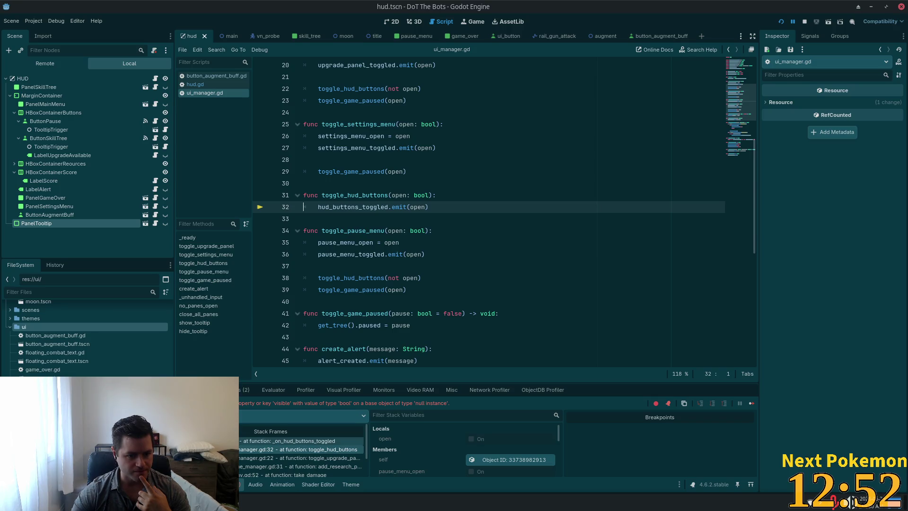
{"action": "left_click", "coordinate": [302, 440]}
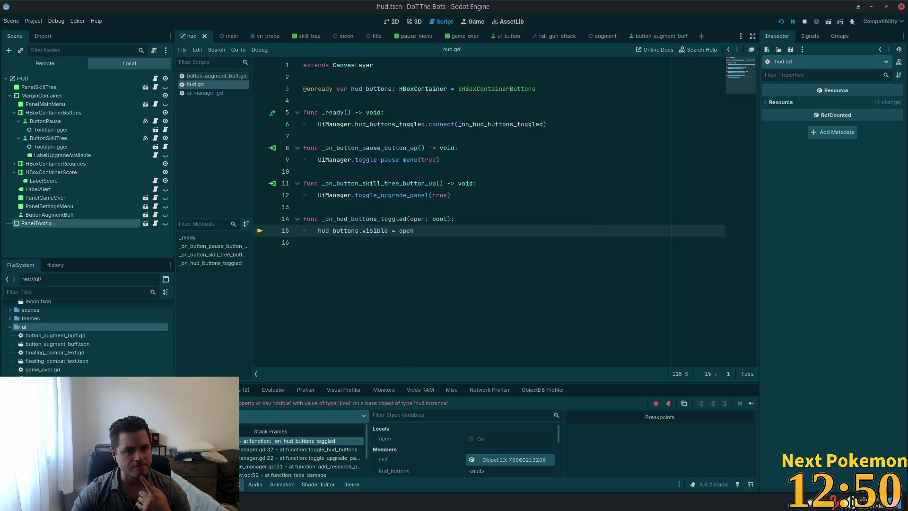
Check the MarginContainer node, then change line 3 to $MarginContainer/HBoxContainerButtons
{"action": "double_click", "coordinate": [497, 89]}
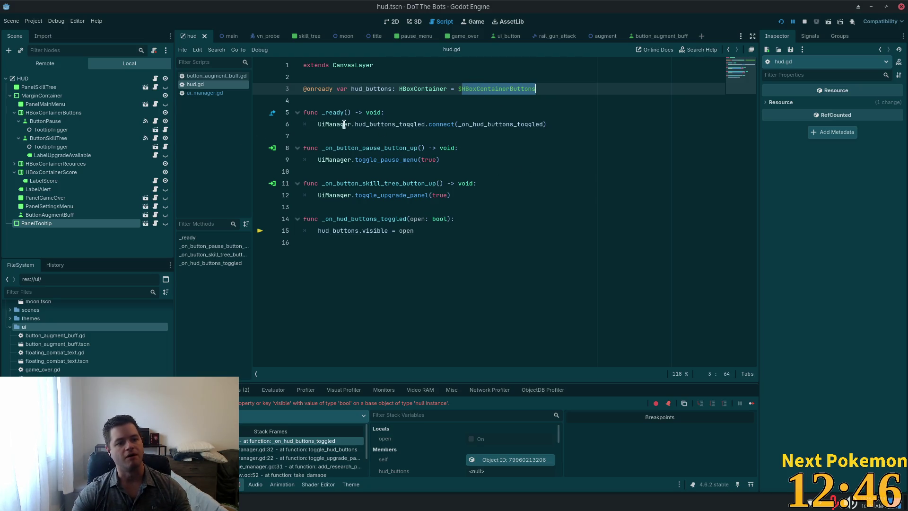
{"action": "left_click", "coordinate": [495, 89]}
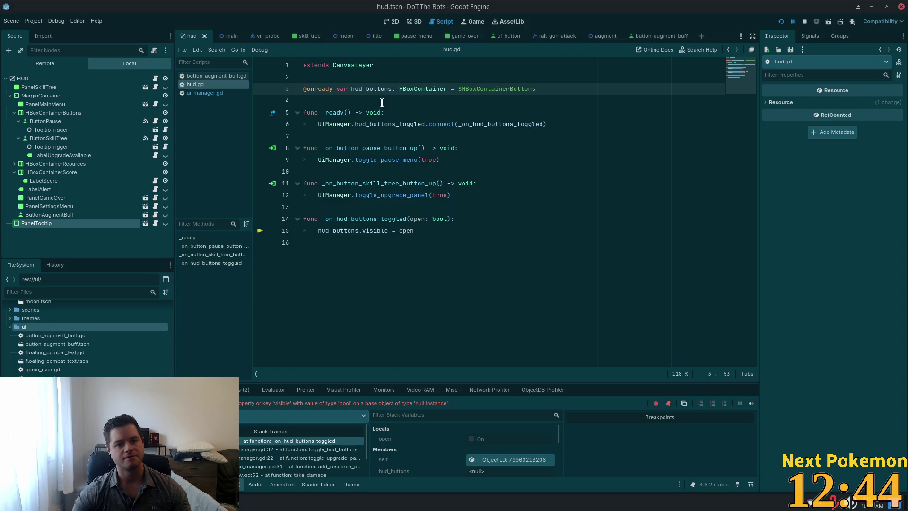
{"action": "double_click", "coordinate": [466, 88]}
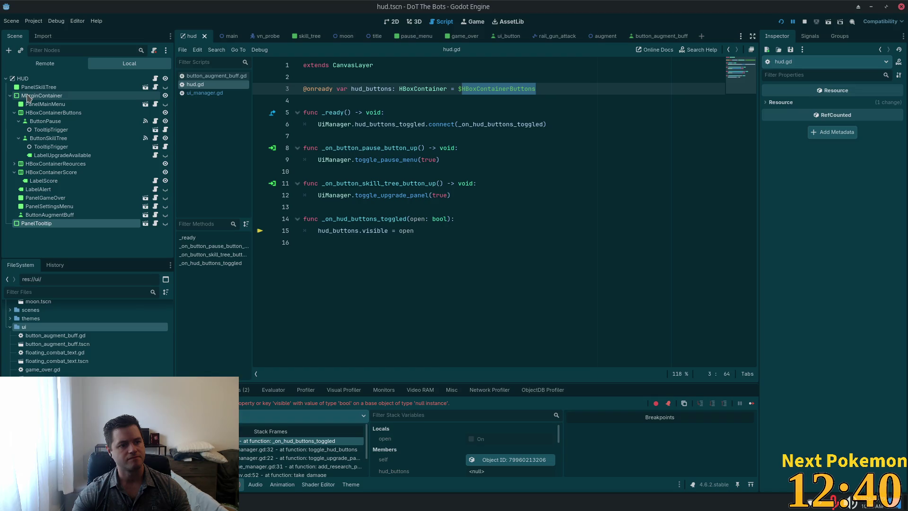
{"action": "left_click", "coordinate": [27, 96]}
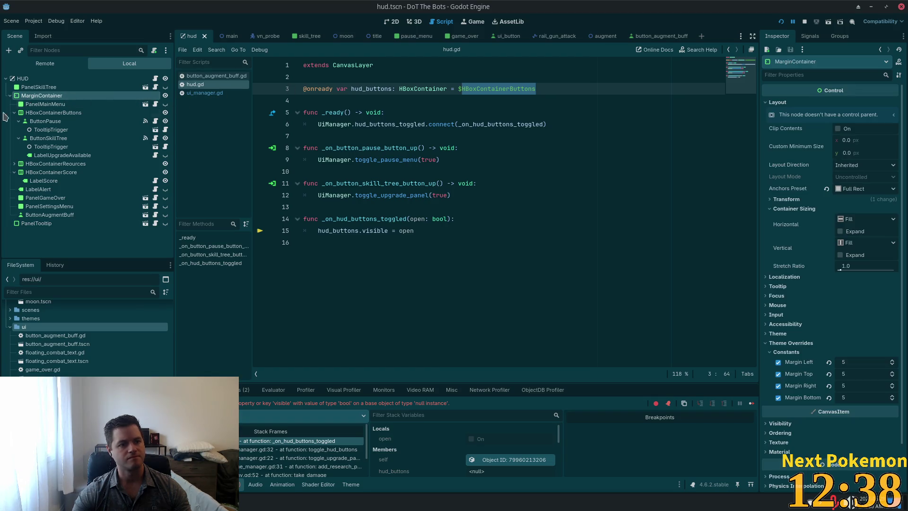
{"action": "double_click", "coordinate": [51, 95]}
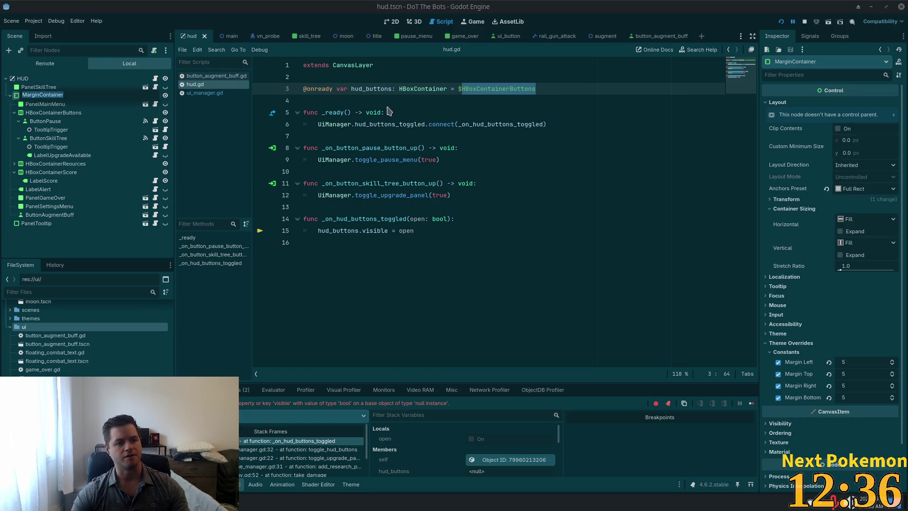
{"action": "left_click", "coordinate": [465, 90]}
{"action": "left_click", "coordinate": [458, 89]}
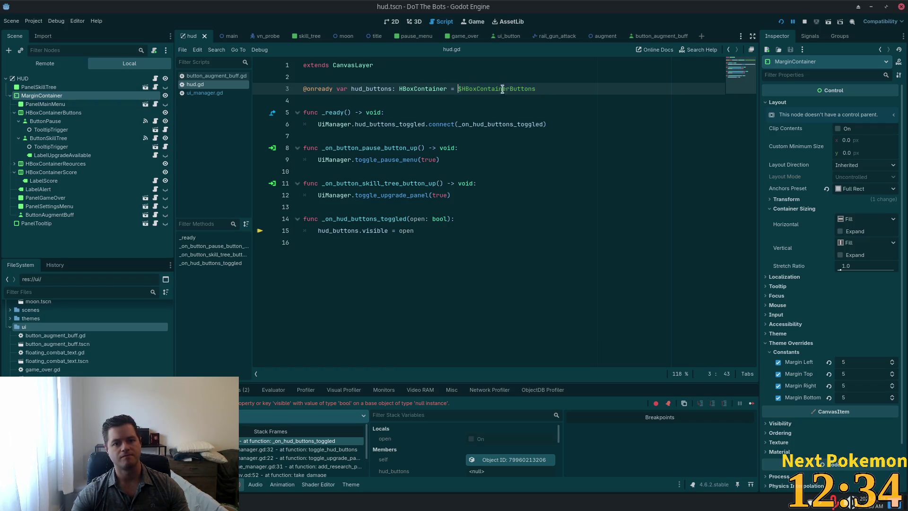
{"action": "type", "text": "MarginContainer/"}
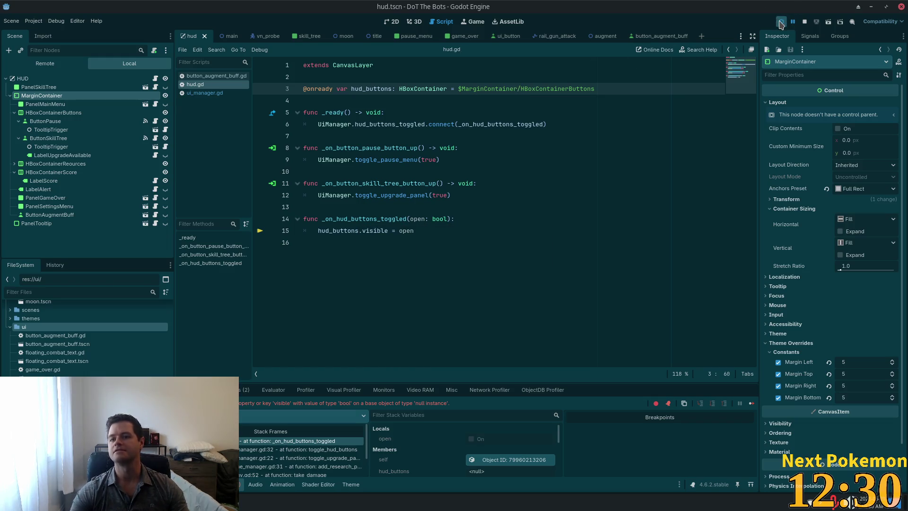
{"action": "left_click", "coordinate": [780, 23]}
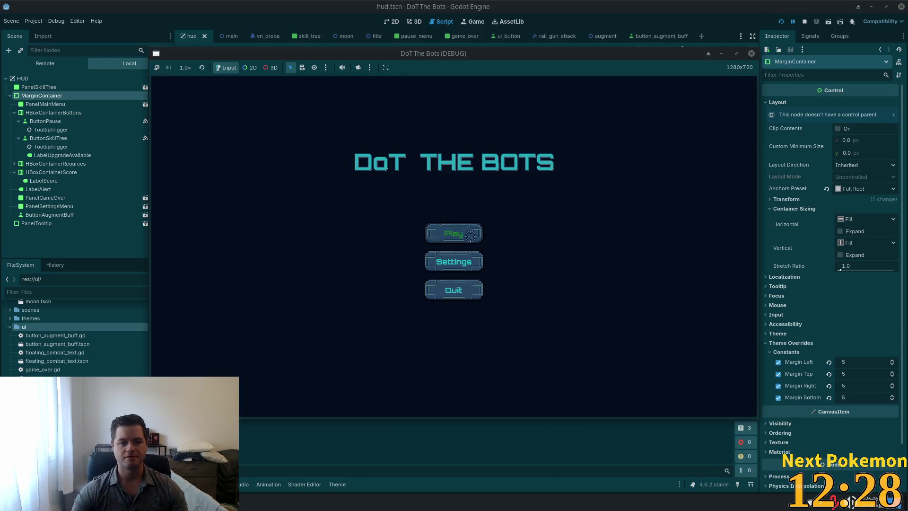
{"action": "left_click", "coordinate": [470, 236]}
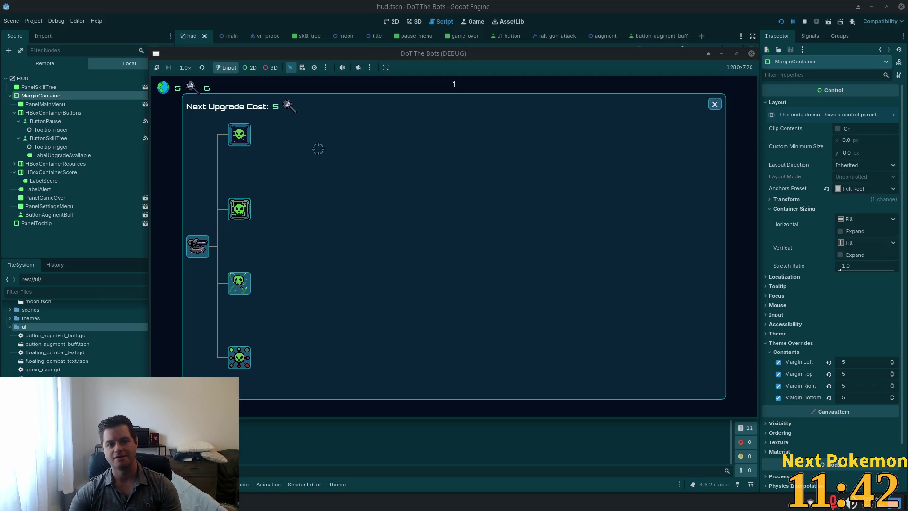
{"action": "left_click", "coordinate": [805, 21]}
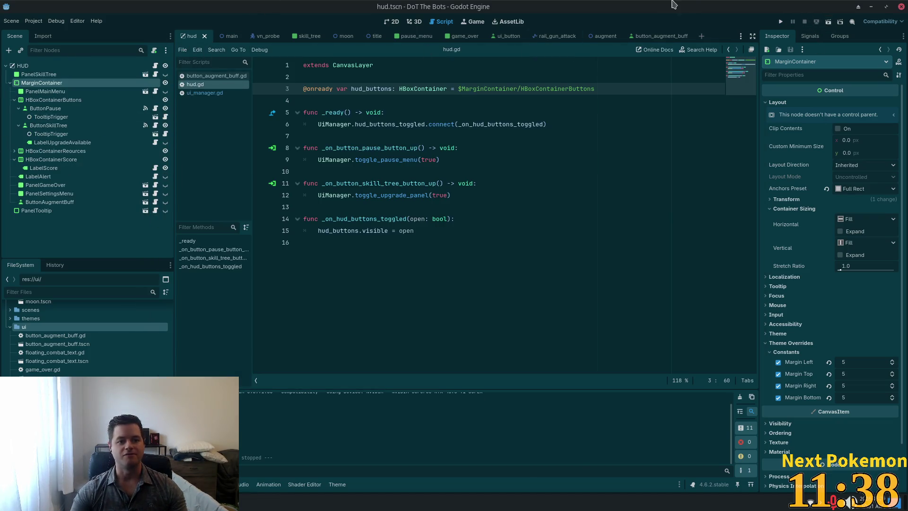
Switch to the 2D view and frame the HUD rectangle on the canvas
{"action": "left_click", "coordinate": [393, 22]}
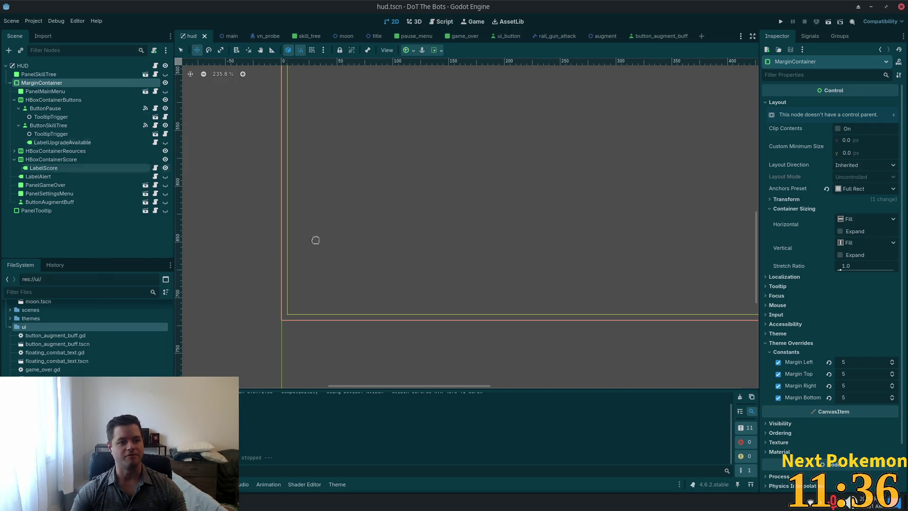
{"action": "scroll", "coordinate": [478, 260], "scroll_direction": "down", "scroll_amount": 10}
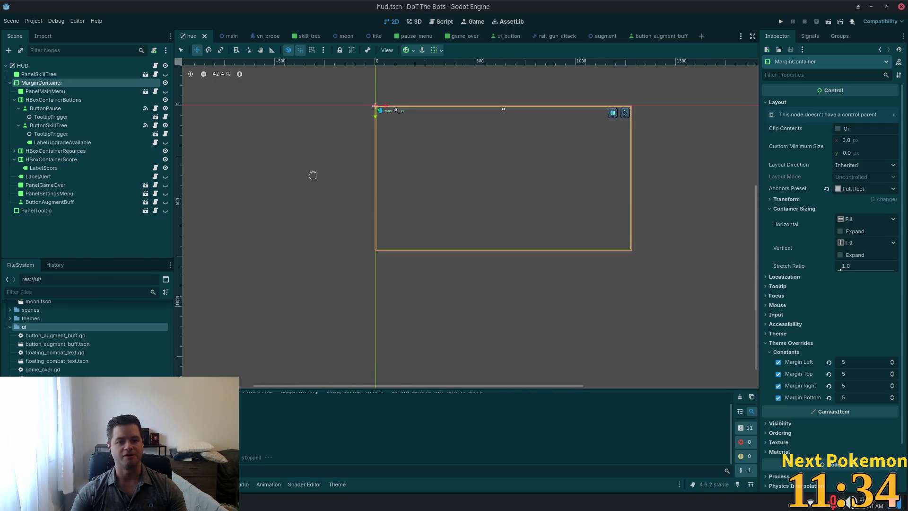
{"action": "left_click_drag", "start_coordinate": [312, 176], "coordinate": [283, 214]}
{"action": "scroll", "coordinate": [278, 198], "scroll_direction": "up", "scroll_amount": 1}
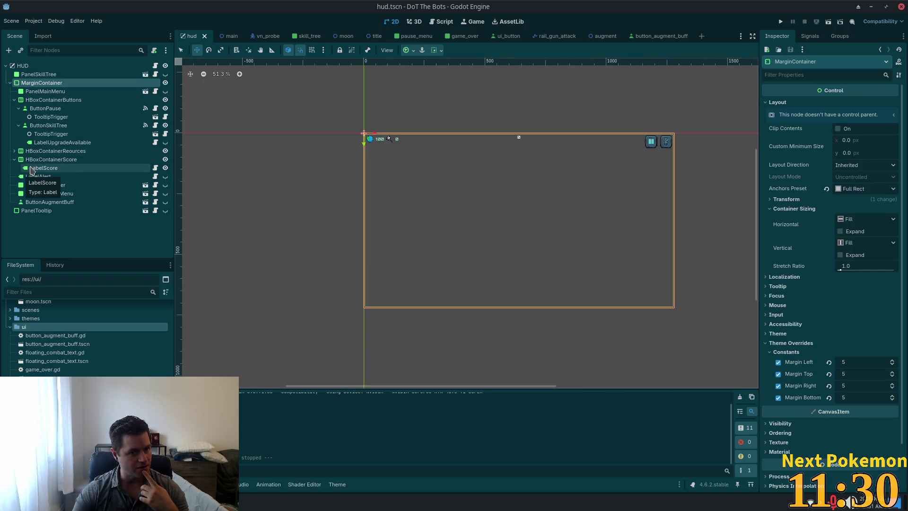
Select PanelGameOver, PanelSettingsMenu and PanelMainMenu together in the Scene dock
{"action": "left_click", "coordinate": [52, 202]}
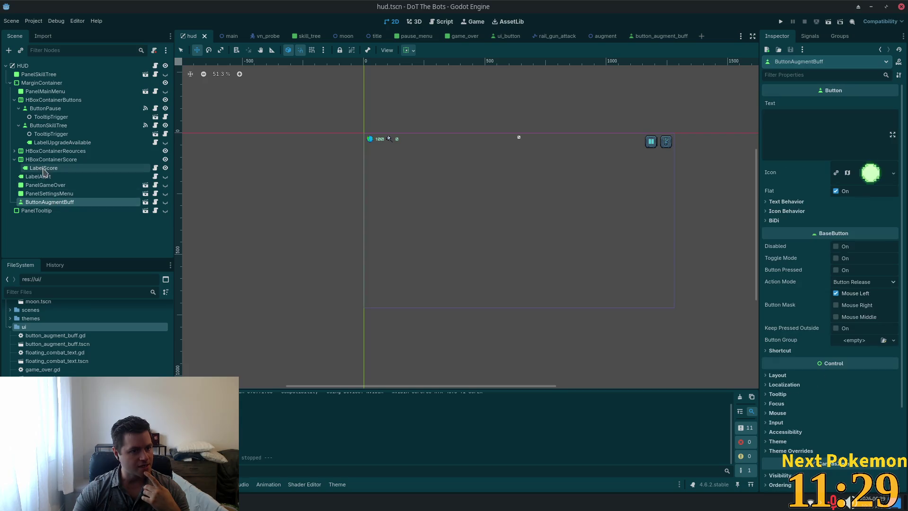
{"action": "left_click", "coordinate": [41, 194]}
{"action": "left_click", "coordinate": [40, 185], "text": "ctrl"}
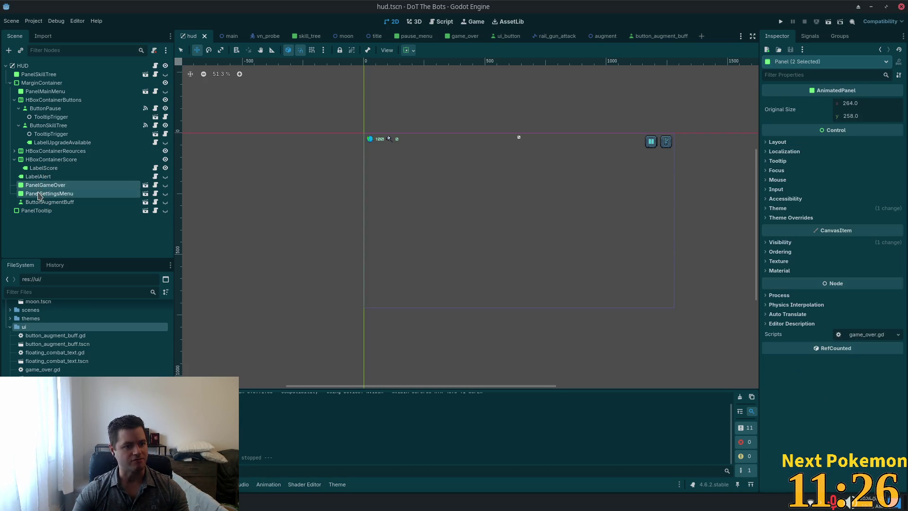
{"action": "left_click", "coordinate": [42, 92], "text": "ctrl"}
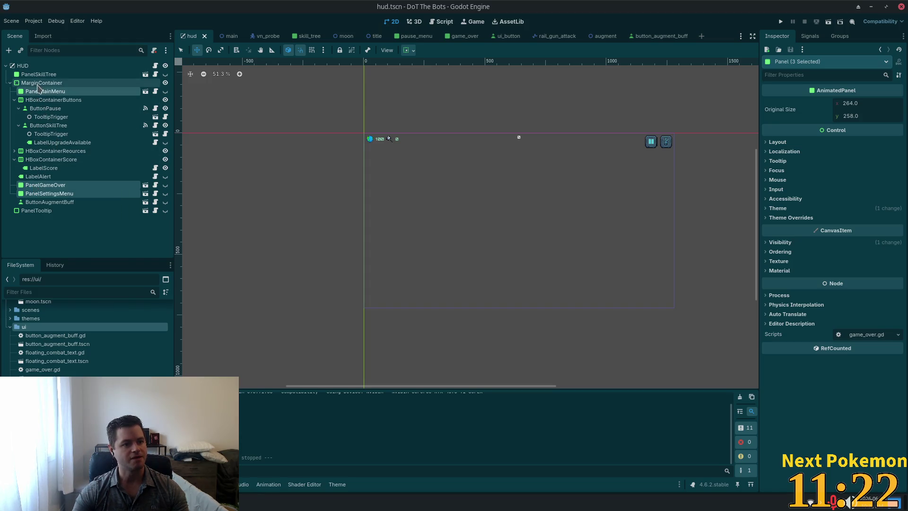
Move the three menu panels under HUD and place PanelSkillTree right after PanelTooltip
{"action": "left_click_drag", "start_coordinate": [32, 92], "coordinate": [21, 68]}
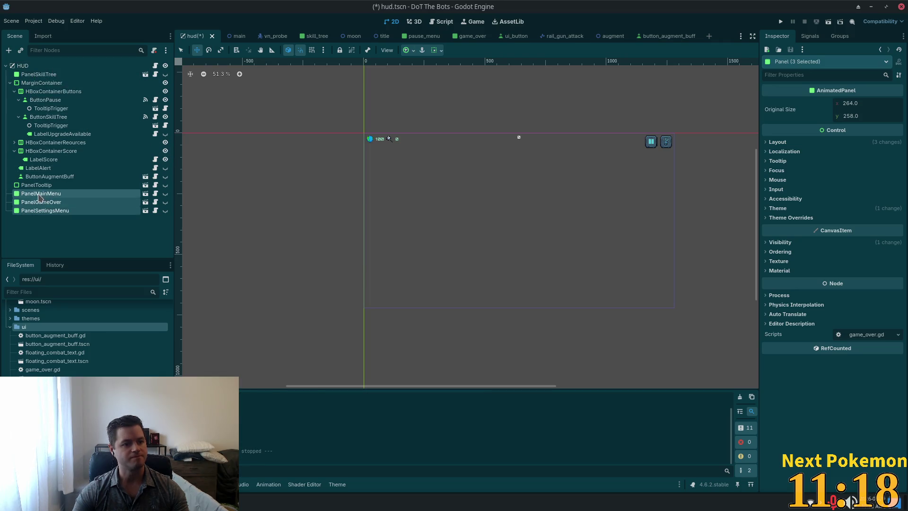
{"action": "mouse_move", "coordinate": [24, 75]}
{"action": "left_mouse_down"}
{"action": "mouse_move", "coordinate": [33, 214]}
{"action": "mouse_move", "coordinate": [33, 189]}
{"action": "left_mouse_up"}
{"action": "left_click", "coordinate": [24, 134]}
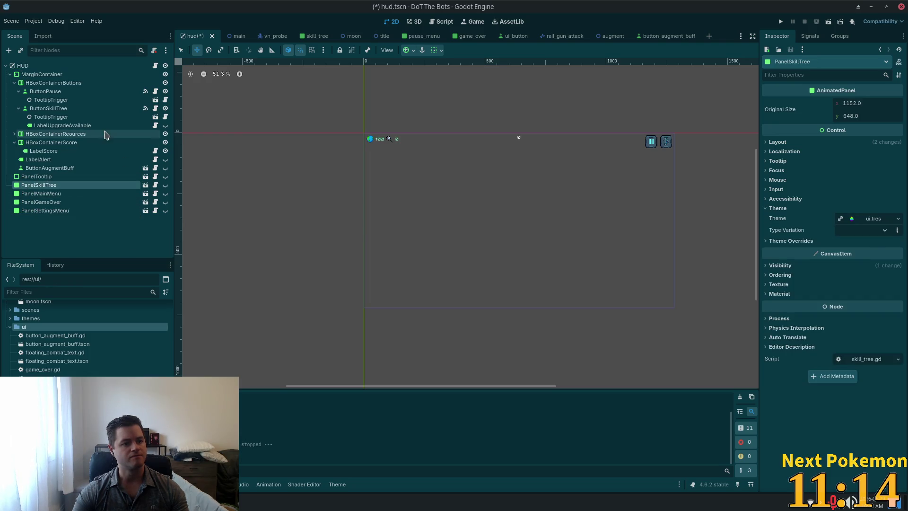
Select MarginContainer and expand its Input and Mouse sections in the Inspector
{"action": "left_click", "coordinate": [40, 74]}
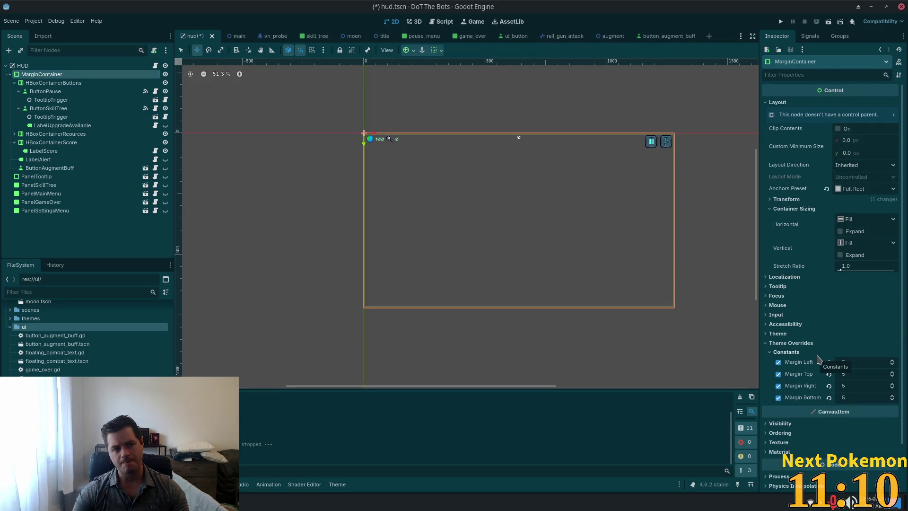
{"action": "scroll", "coordinate": [769, 332], "scroll_direction": "down", "scroll_amount": 2}
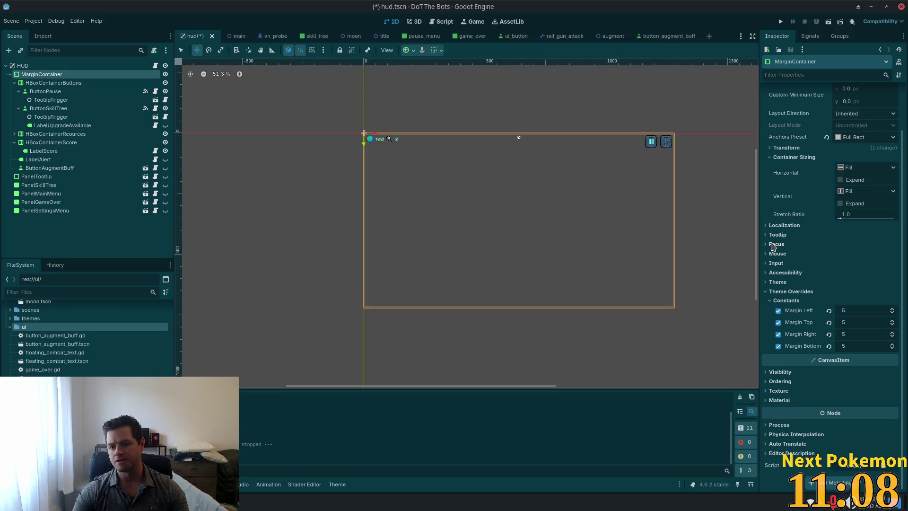
{"action": "left_click", "coordinate": [765, 264]}
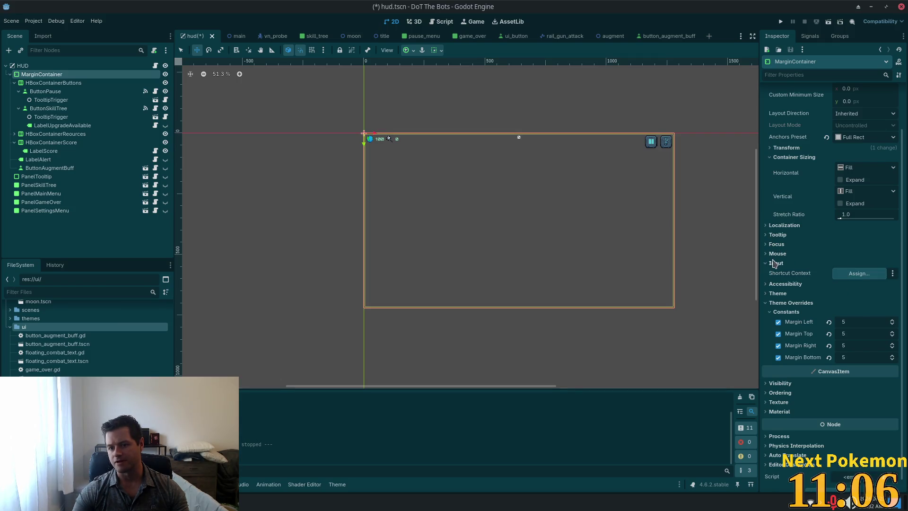
{"action": "left_click", "coordinate": [767, 254]}
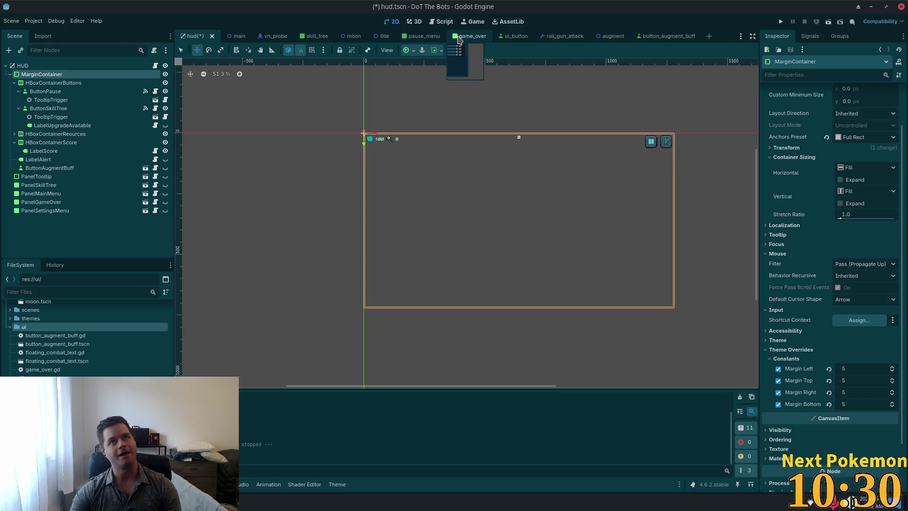
{"action": "scroll", "coordinate": [526, 109], "scroll_direction": "down", "scroll_amount": 1}
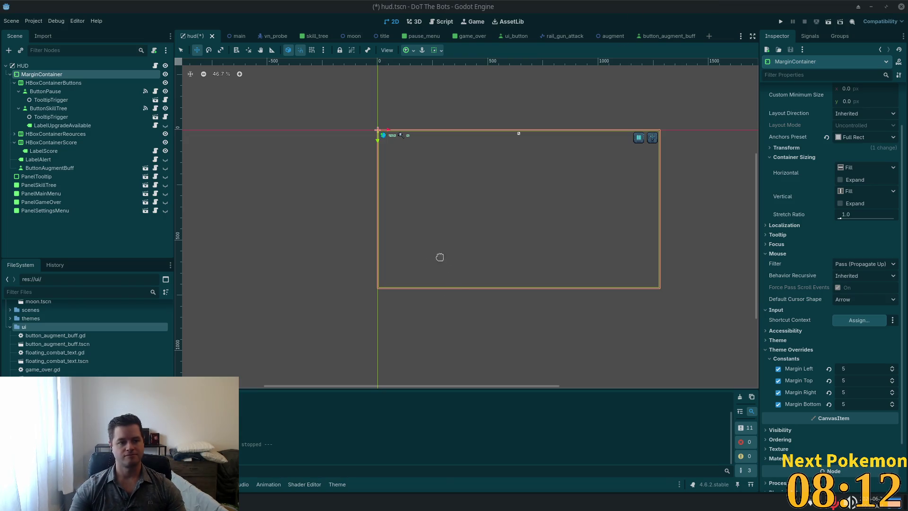
Dismiss the stray browser Save Page dialog, then save and run the game with F5
{"action": "key", "text": "ctrl+o"}
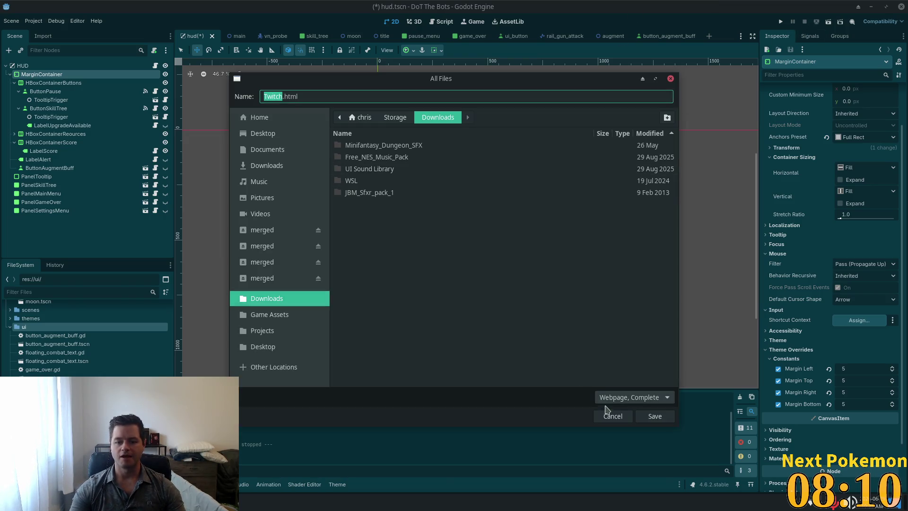
{"action": "left_click", "coordinate": [612, 413]}
{"action": "key", "text": "F5"}
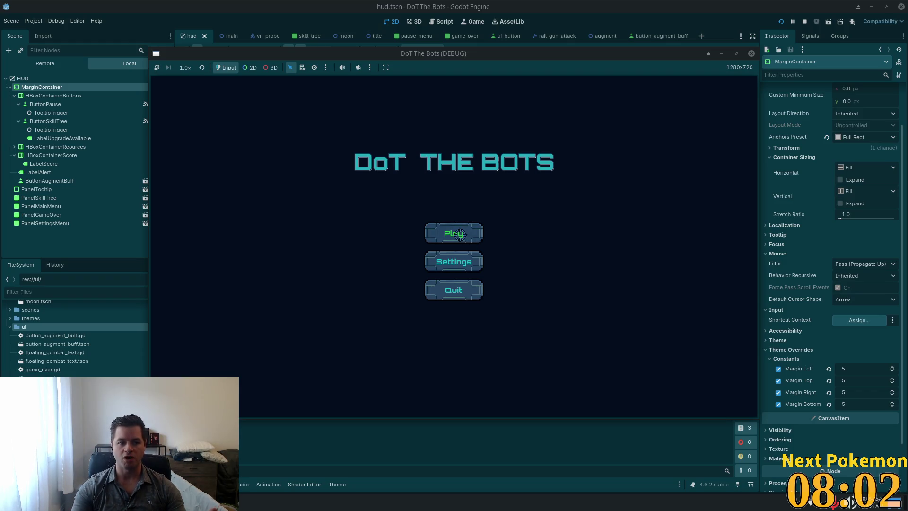
Start a run, fire the rail gun, then buy the top skill-tree upgrade
{"action": "left_click", "coordinate": [459, 234]}
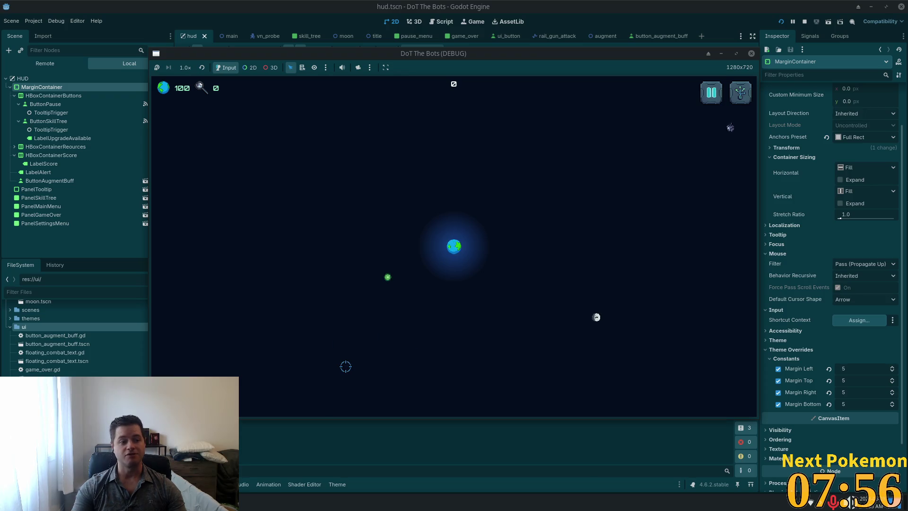
{"action": "left_click_drag", "start_coordinate": [675, 156], "coordinate": [610, 192]}
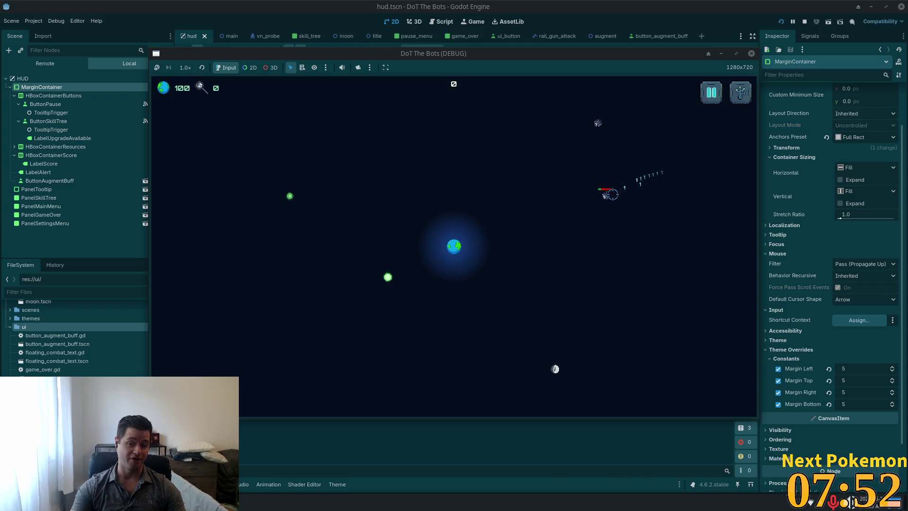
{"action": "key", "text": "Tab"}
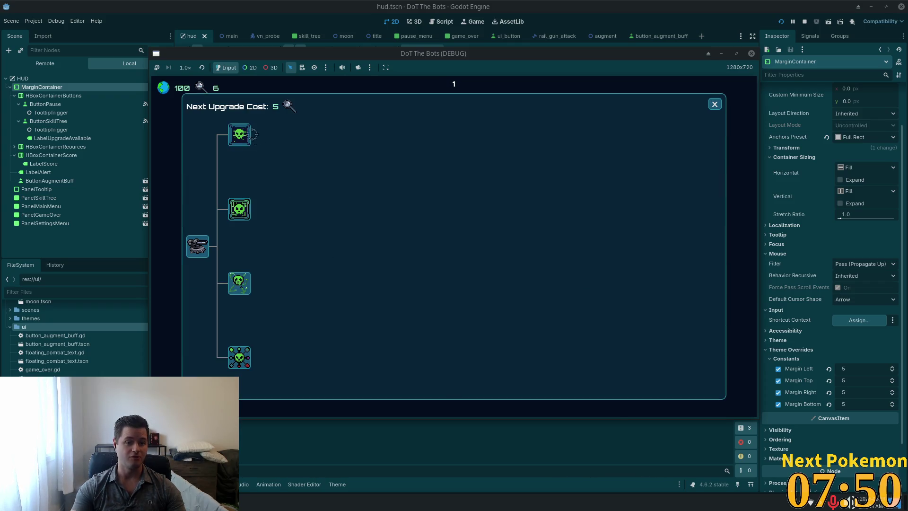
{"action": "left_click", "coordinate": [239, 135]}
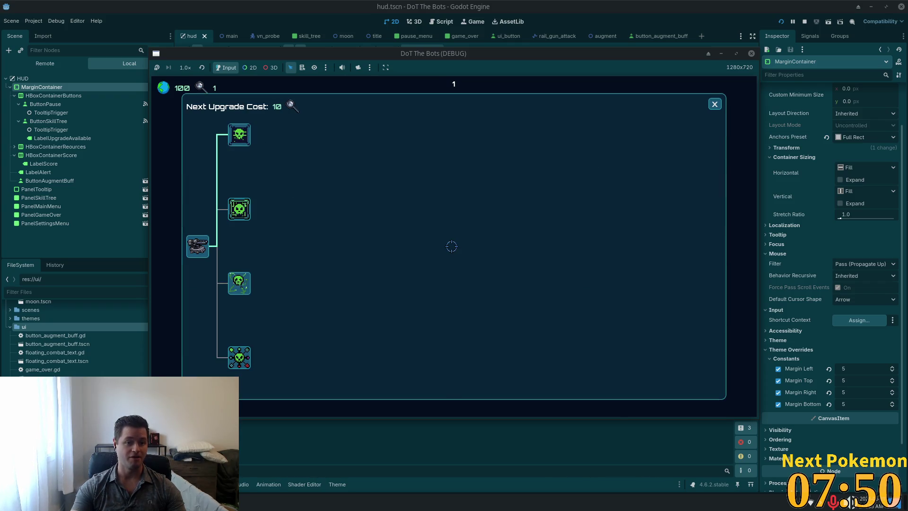
{"action": "left_click", "coordinate": [713, 104]}
Keep shooting bots near the moon and planet until GAME OVER at score 41
{"action": "left_click_drag", "start_coordinate": [555, 176], "coordinate": [532, 203]}
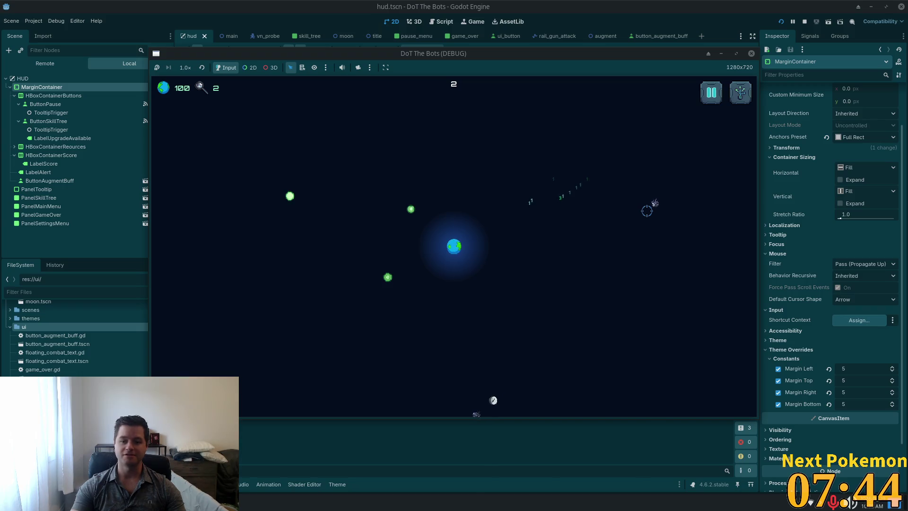
{"action": "left_click_drag", "start_coordinate": [649, 207], "coordinate": [612, 213]}
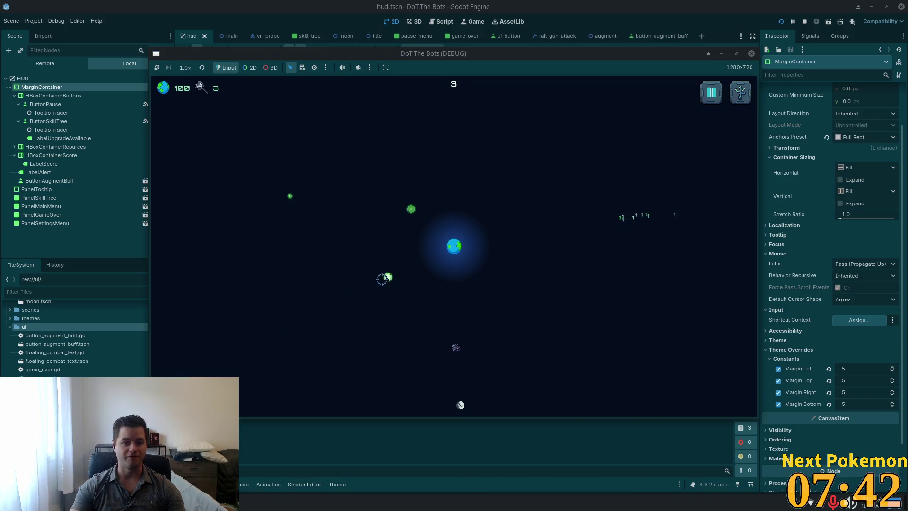
{"action": "mouse_move", "coordinate": [466, 336]}
{"action": "left_mouse_down"}
{"action": "mouse_move", "coordinate": [437, 297]}
{"action": "mouse_move", "coordinate": [416, 207]}
{"action": "left_mouse_up"}
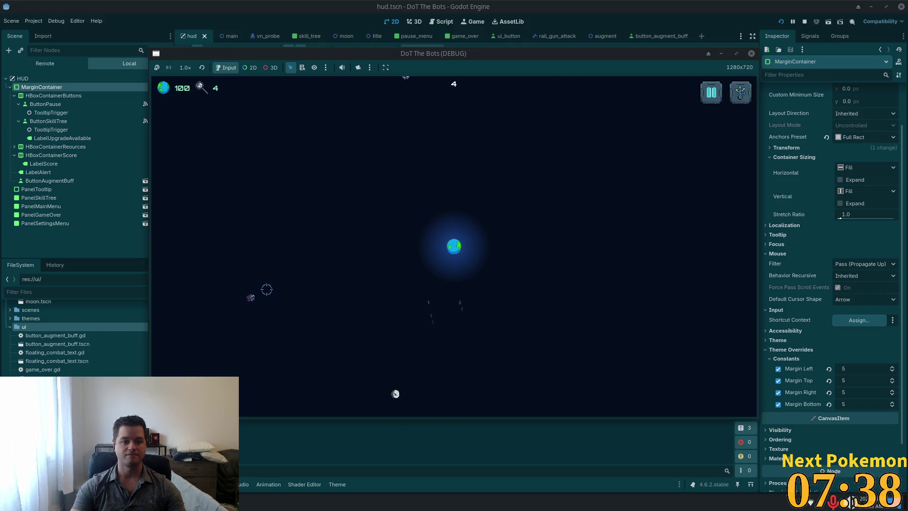
{"action": "mouse_move", "coordinate": [265, 290]}
{"action": "left_mouse_down"}
{"action": "mouse_move", "coordinate": [435, 105]}
{"action": "mouse_move", "coordinate": [454, 194]}
{"action": "mouse_move", "coordinate": [467, 211]}
{"action": "mouse_move", "coordinate": [661, 195]}
{"action": "mouse_move", "coordinate": [314, 294]}
{"action": "mouse_move", "coordinate": [399, 315]}
{"action": "mouse_move", "coordinate": [407, 285]}
{"action": "mouse_move", "coordinate": [335, 153]}
{"action": "mouse_move", "coordinate": [418, 245]}
{"action": "mouse_move", "coordinate": [445, 150]}
{"action": "mouse_move", "coordinate": [463, 206]}
{"action": "mouse_move", "coordinate": [241, 137]}
{"action": "mouse_move", "coordinate": [243, 168]}
{"action": "mouse_move", "coordinate": [296, 199]}
{"action": "mouse_move", "coordinate": [295, 181]}
{"action": "left_mouse_up"}
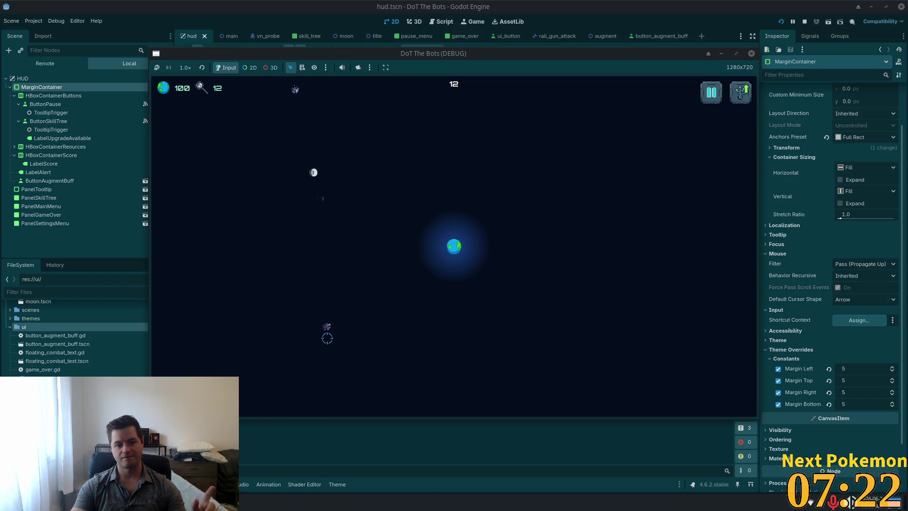
{"action": "left_click", "coordinate": [339, 308]}
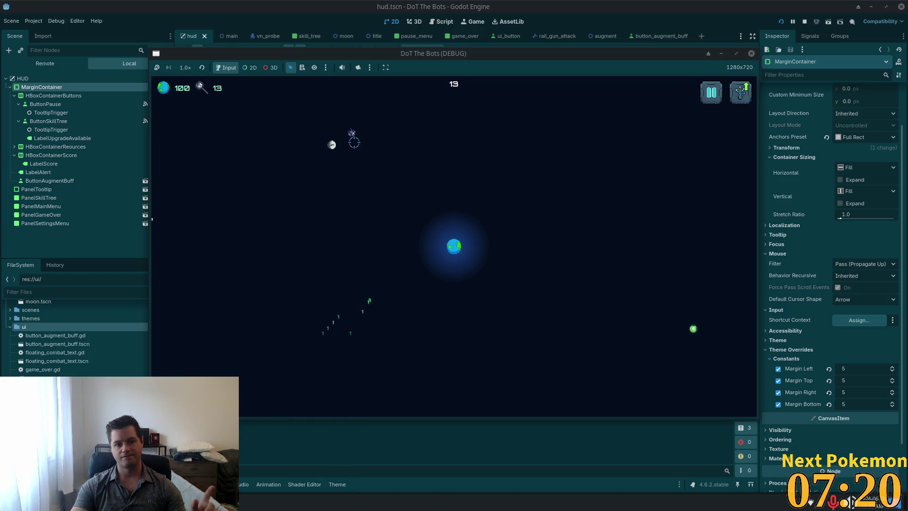
{"action": "left_click_drag", "start_coordinate": [364, 140], "coordinate": [400, 174]}
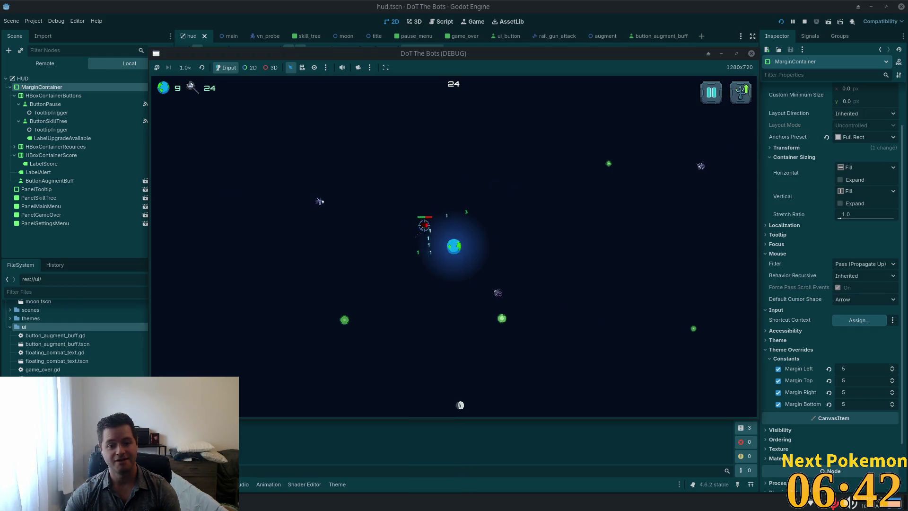
{"action": "left_click", "coordinate": [377, 210]}
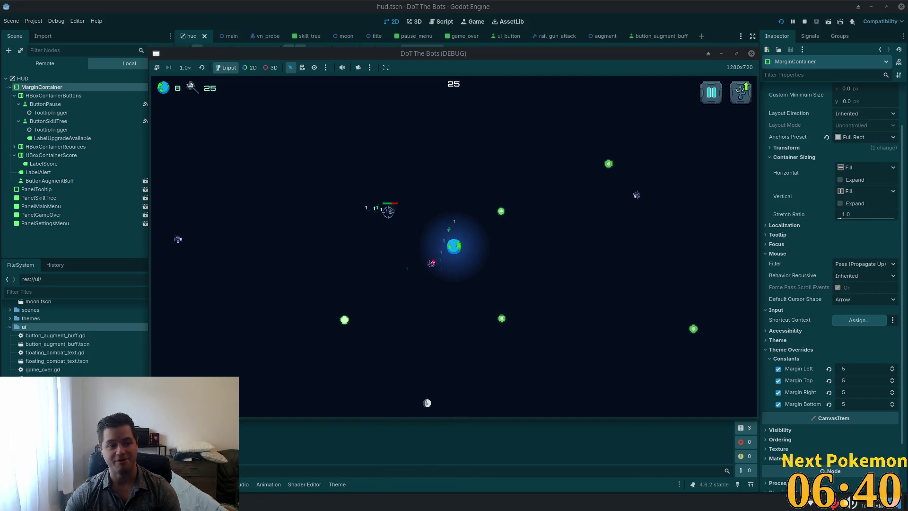
{"action": "left_click", "coordinate": [380, 208]}
{"action": "left_click", "coordinate": [444, 216]}
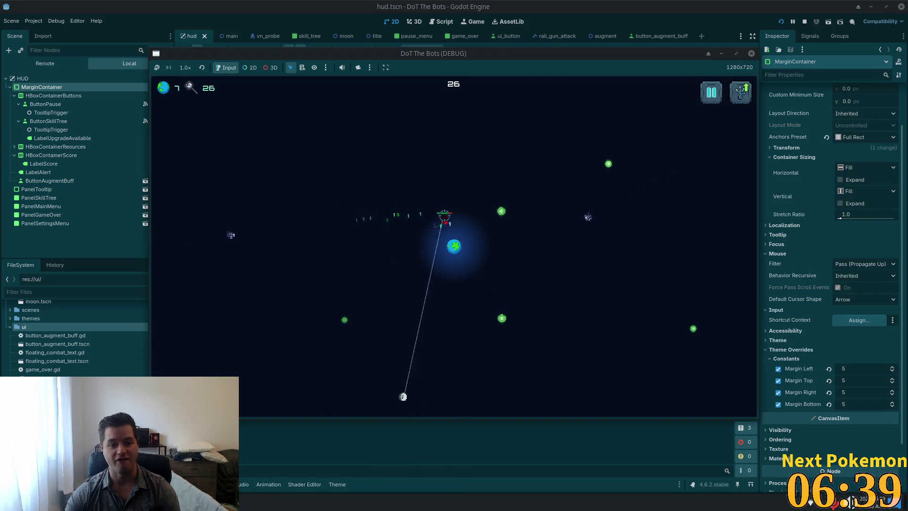
{"action": "left_click", "coordinate": [472, 221]}
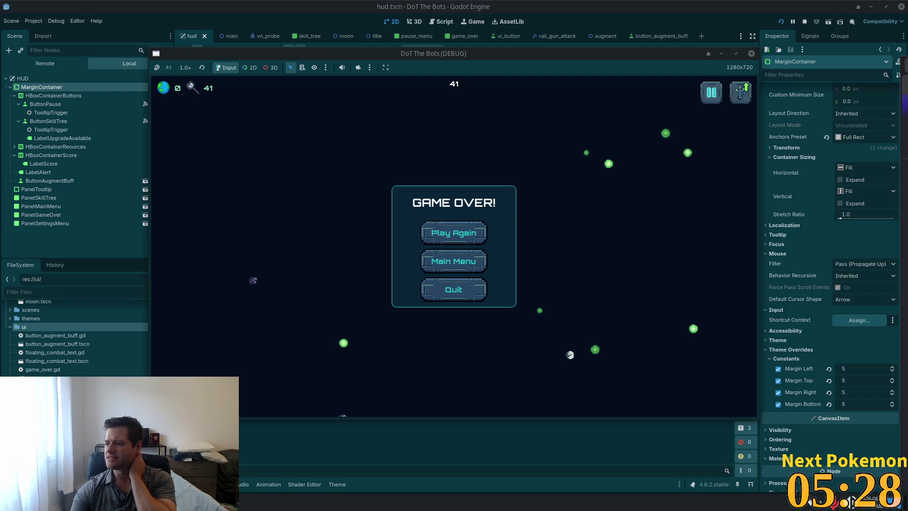
Switch from the finished game to the browser showing Google Images results for 'uveitis'
{"action": "key", "text": "alt+Tab"}
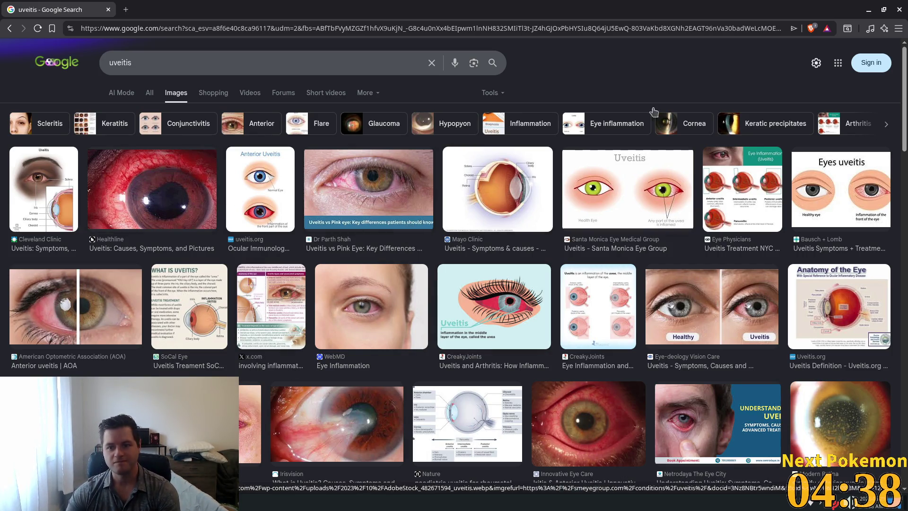
Close the uveitis image results and raise the Thunar assets folder window
{"action": "left_click", "coordinate": [899, 9]}
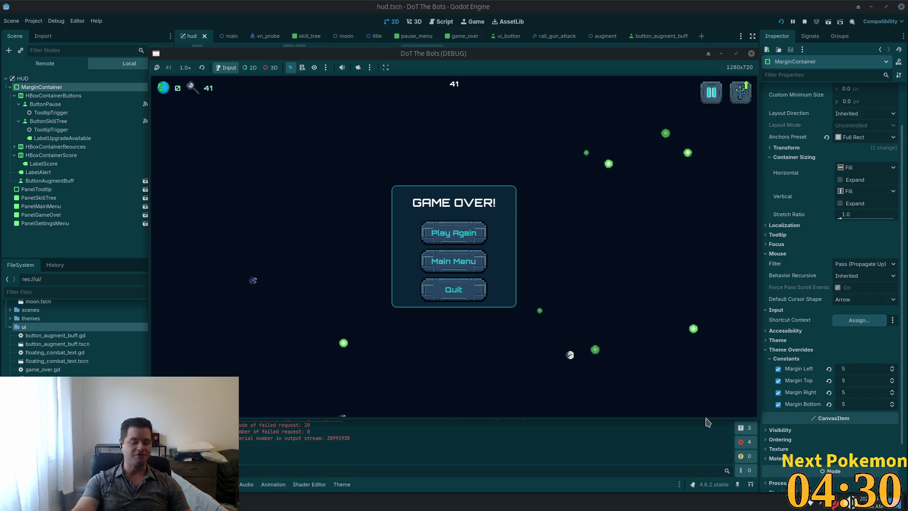
{"action": "left_click", "coordinate": [264, 504]}
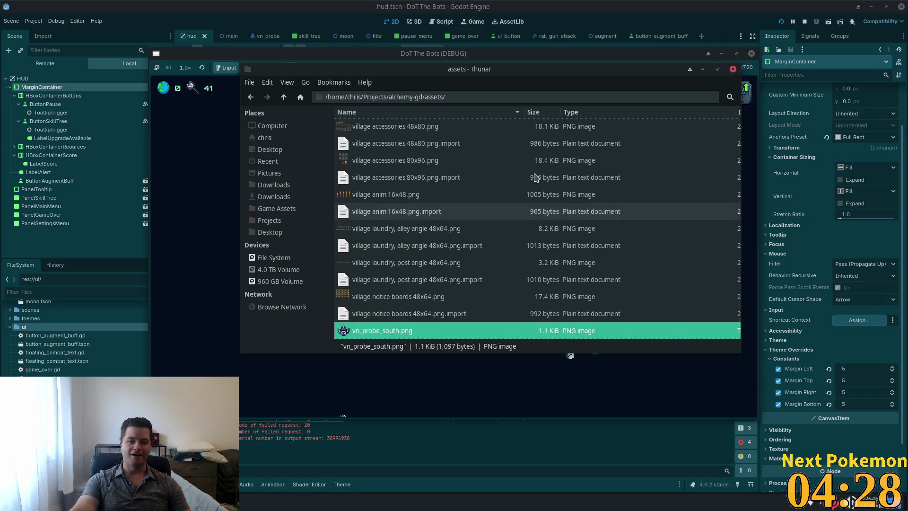
Hide the Thunar assets window so the GAME OVER screen at score 41 shows
{"action": "left_click", "coordinate": [732, 69]}
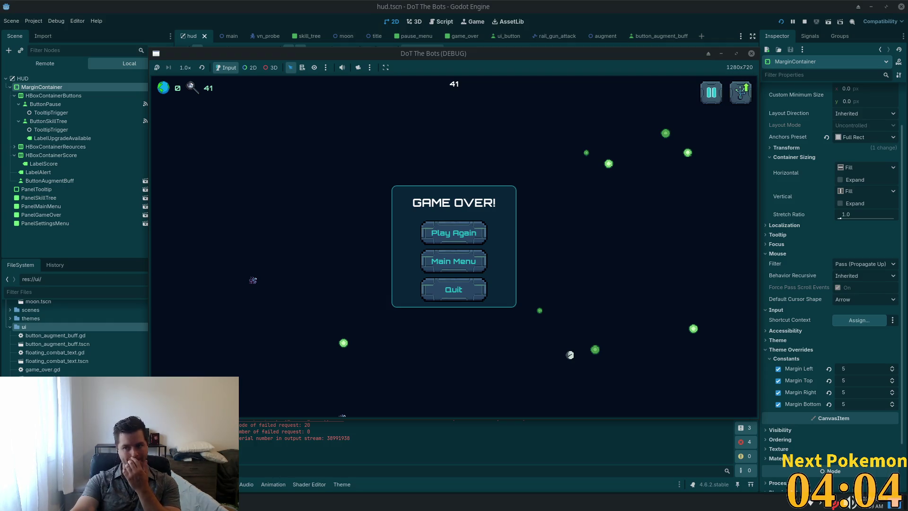
Search the application launcher for 'signal' and launch the Signal app
{"action": "key", "text": "super"}
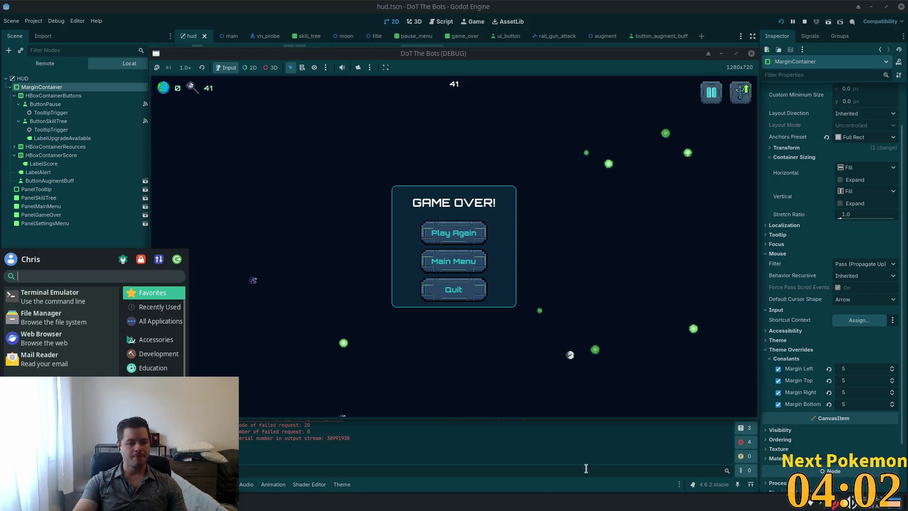
{"action": "type", "text": "signa;l"}
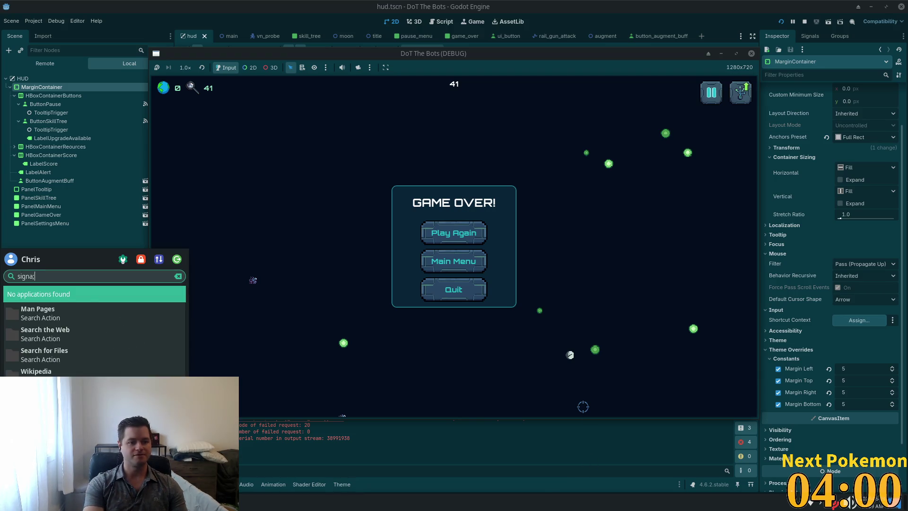
{"action": "key", "text": "BackSpace"}
{"action": "key", "text": "BackSpace"}
{"action": "type", "text": "l"}
{"action": "key", "text": "Return"}
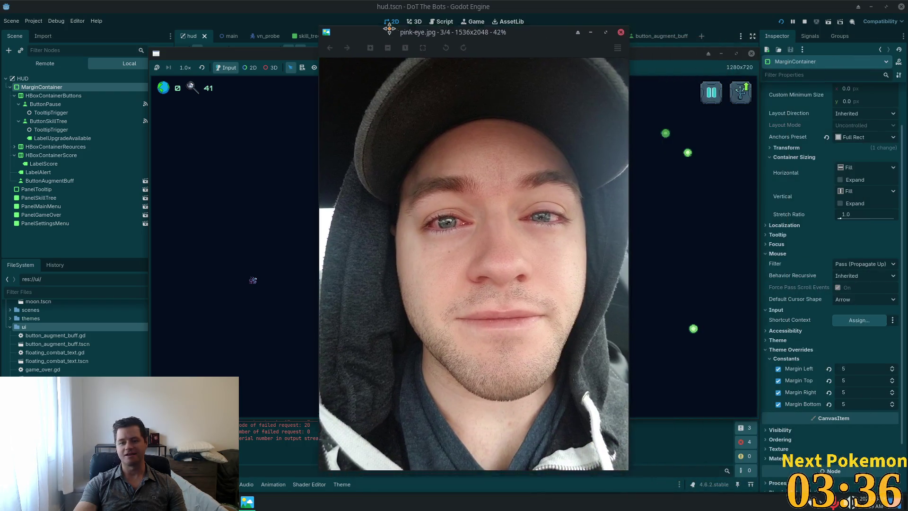
Zoom in and out on the pink-eye.jpg photo, then close the viewer
{"action": "scroll", "coordinate": [383, 204], "scroll_direction": "up", "scroll_amount": 8}
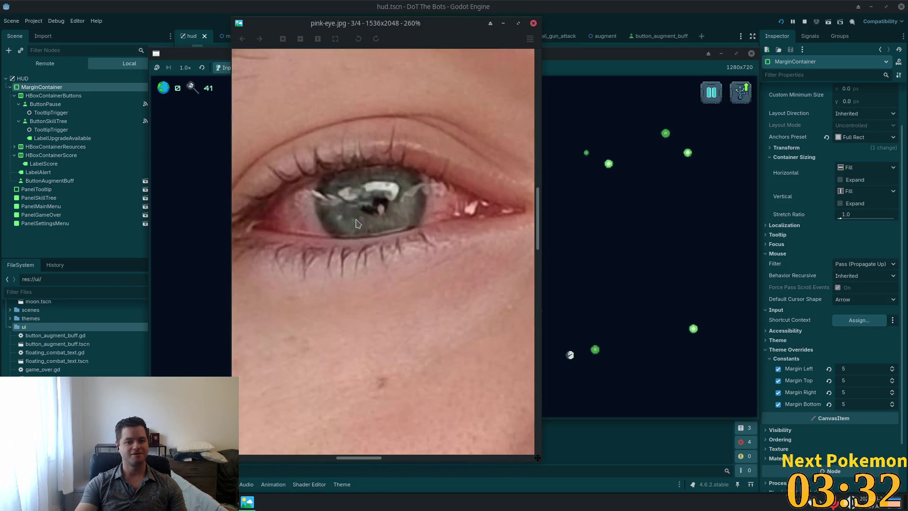
{"action": "scroll", "coordinate": [357, 224], "scroll_direction": "down", "scroll_amount": 6}
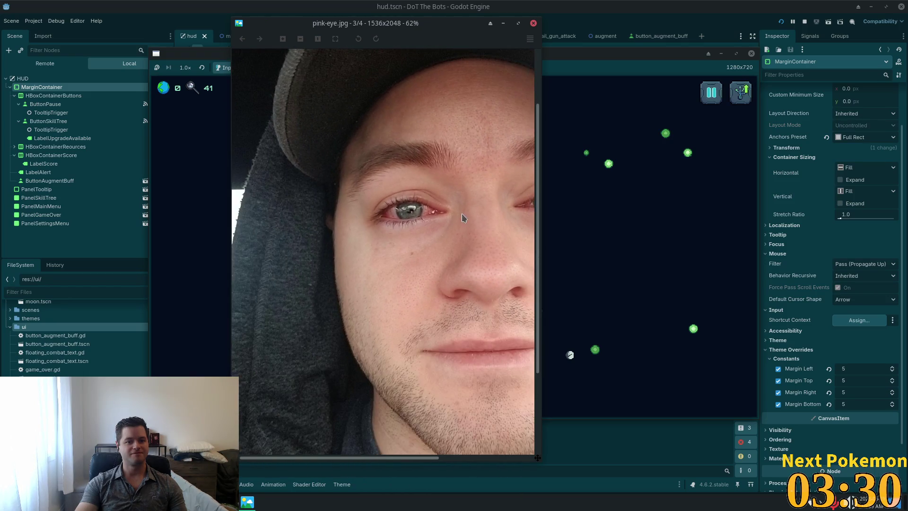
{"action": "scroll", "coordinate": [305, 216], "scroll_direction": "down", "scroll_amount": 2}
{"action": "scroll", "coordinate": [510, 206], "scroll_direction": "up", "scroll_amount": 10}
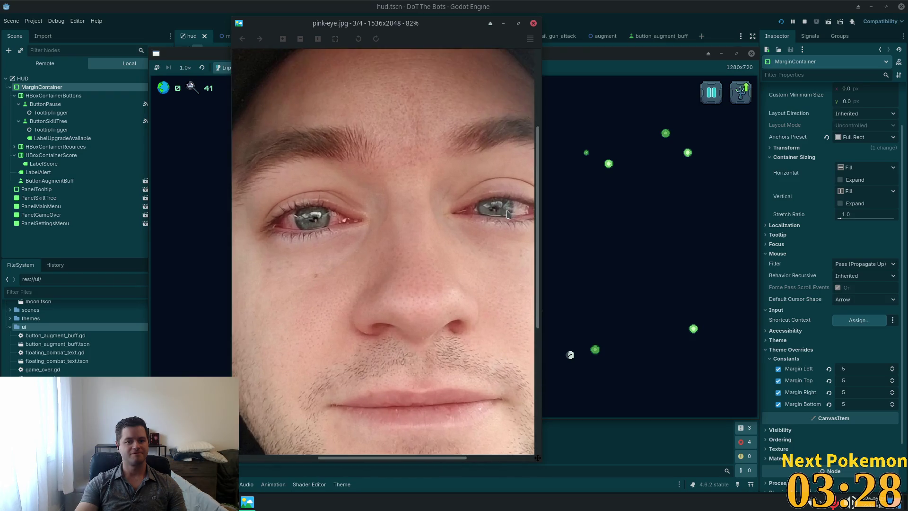
{"action": "scroll", "coordinate": [504, 215], "scroll_direction": "down", "scroll_amount": 6}
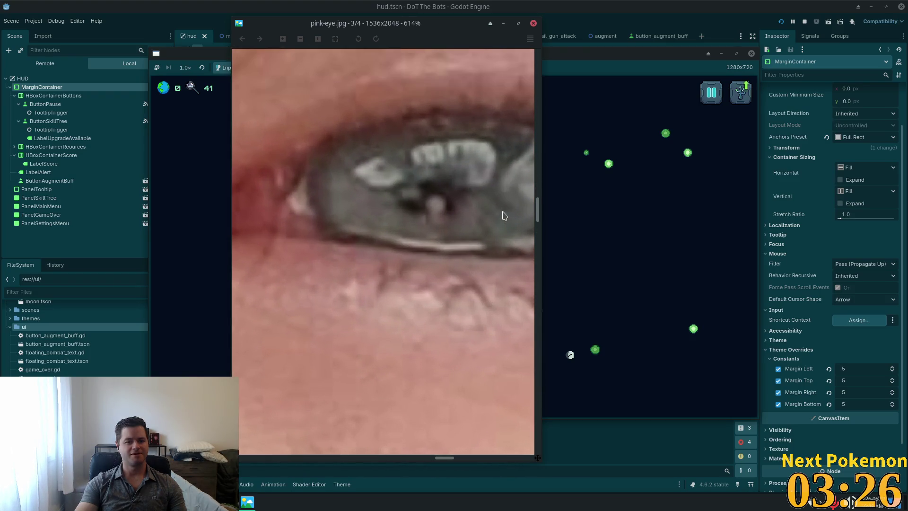
{"action": "scroll", "coordinate": [495, 214], "scroll_direction": "down", "scroll_amount": 7}
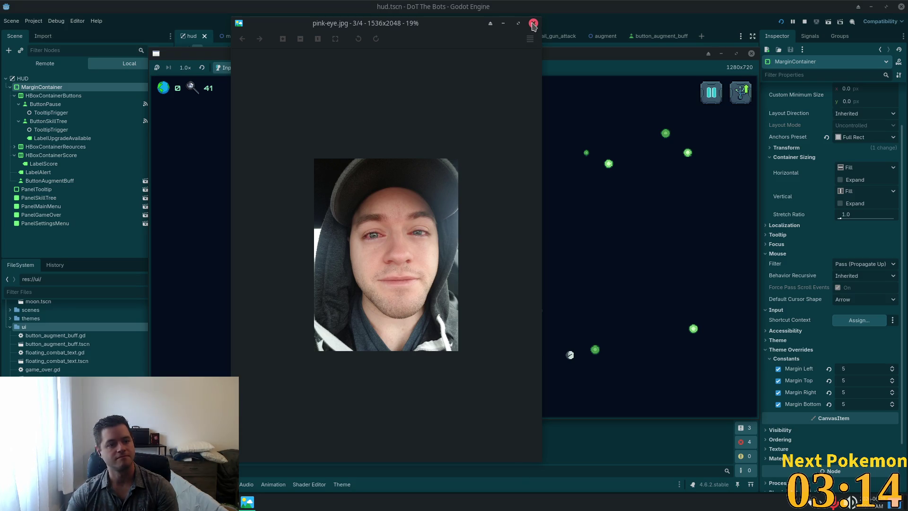
{"action": "left_click", "coordinate": [532, 23]}
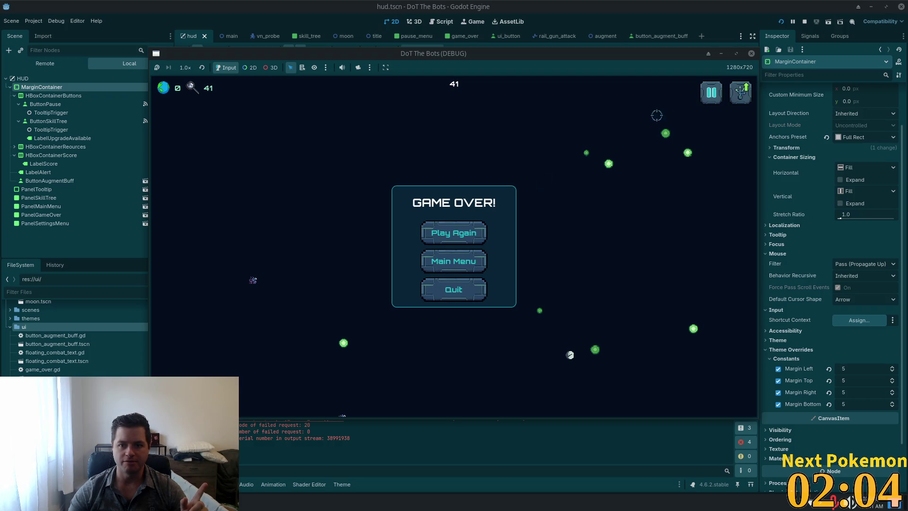
Restart the game, open, close and reopen the skill tree with T, then return to the editor
{"action": "left_click", "coordinate": [459, 234]}
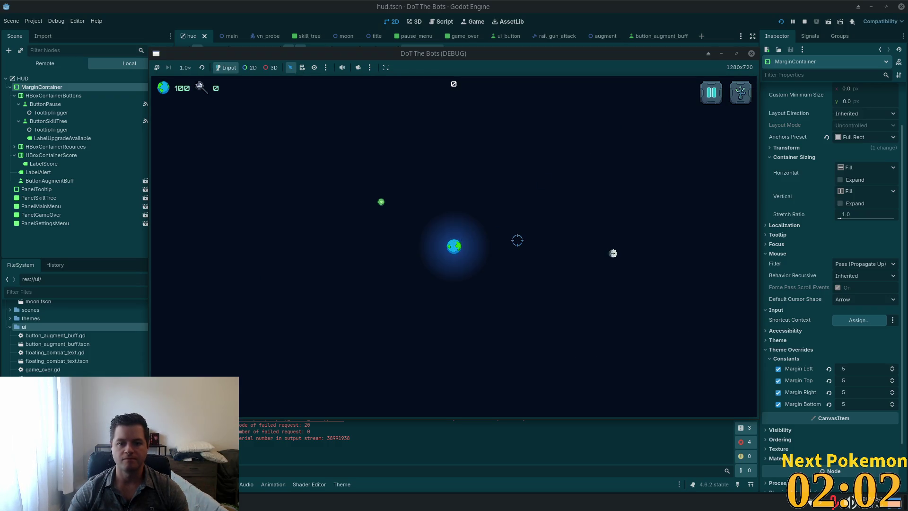
{"action": "key", "text": "Escape"}
{"action": "key", "text": "Escape"}
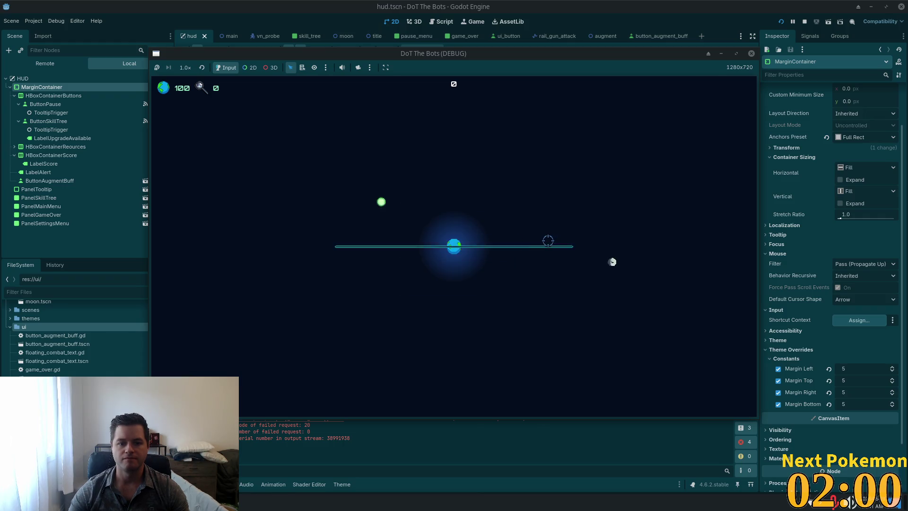
{"action": "key", "text": "t"}
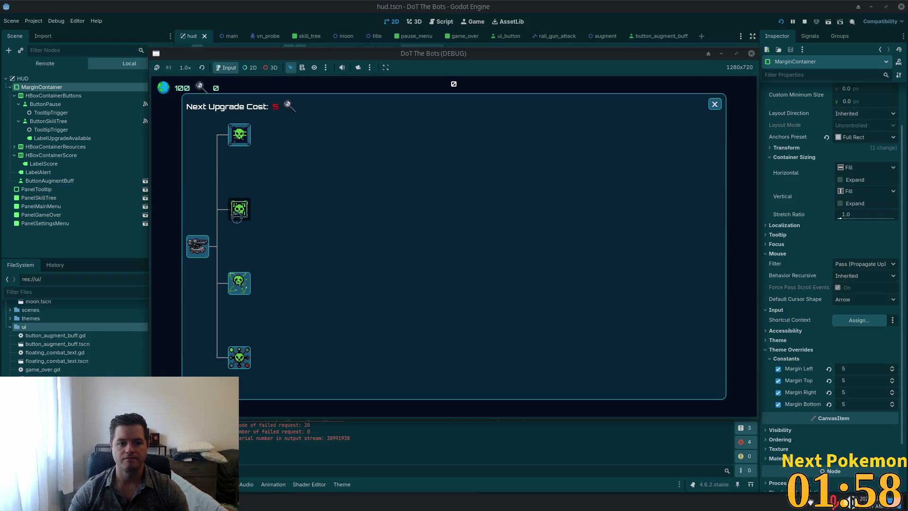
{"action": "left_click", "coordinate": [713, 105]}
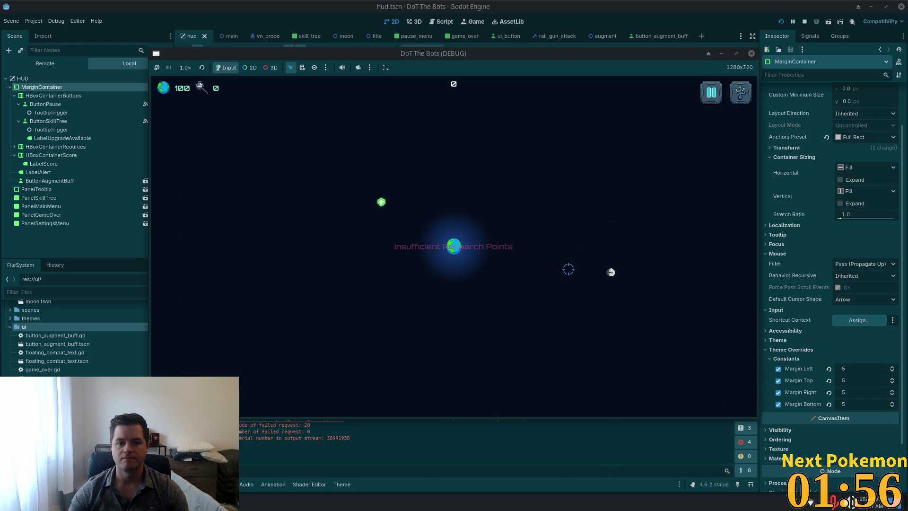
{"action": "key", "text": "Escape"}
{"action": "key", "text": "Escape"}
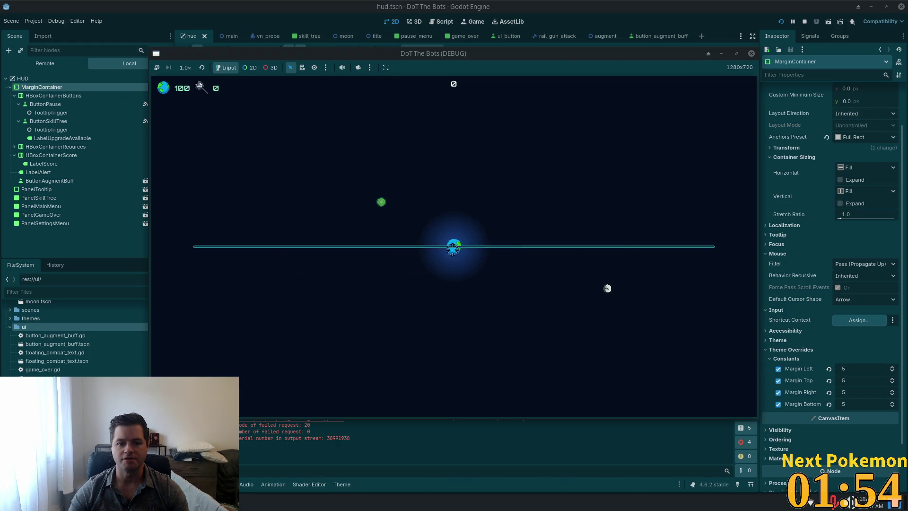
{"action": "key", "text": "t"}
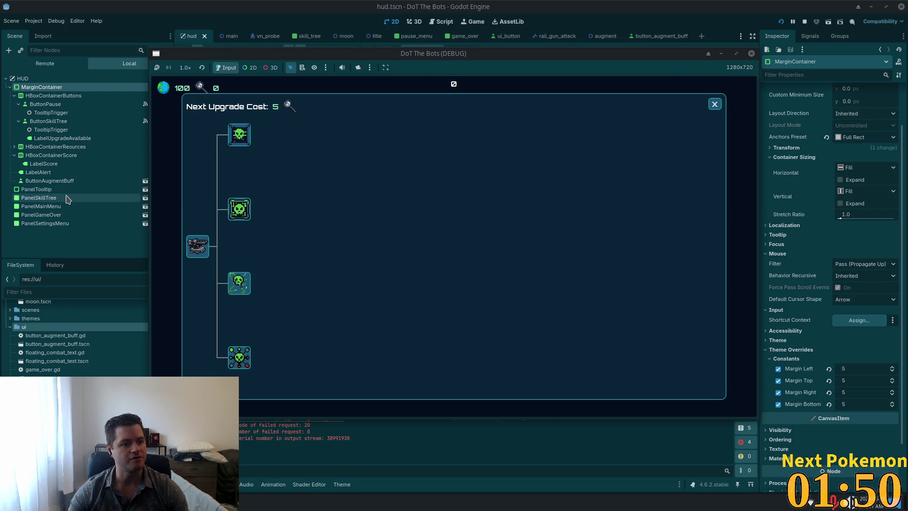
{"action": "left_click", "coordinate": [45, 198]}
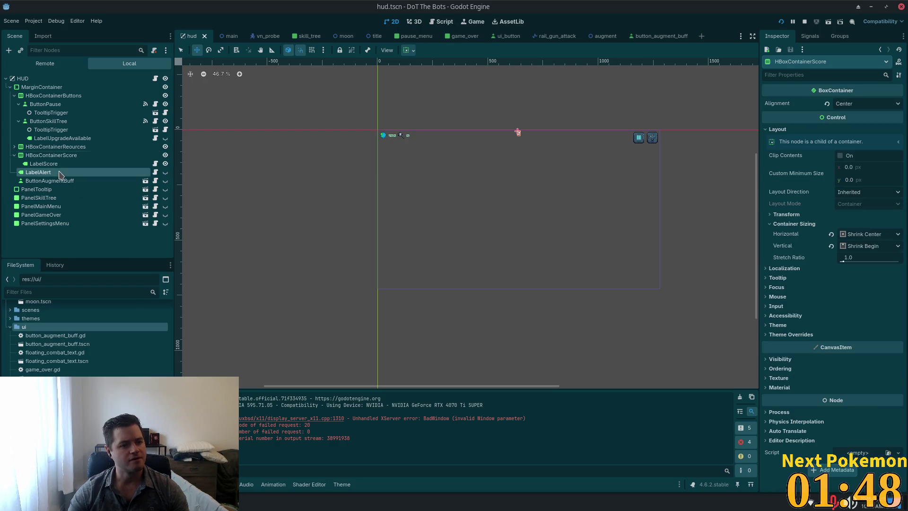
Move LabelAlert out of the score container to sit directly under the HUD root
{"action": "left_click", "coordinate": [38, 173]}
{"action": "mouse_move", "coordinate": [38, 172]}
{"action": "left_mouse_down"}
{"action": "mouse_move", "coordinate": [29, 105]}
{"action": "mouse_move", "coordinate": [71, 156]}
{"action": "mouse_move", "coordinate": [213, 182]}
{"action": "mouse_move", "coordinate": [23, 186]}
{"action": "left_mouse_up"}
{"action": "key", "text": "ctrl+z"}
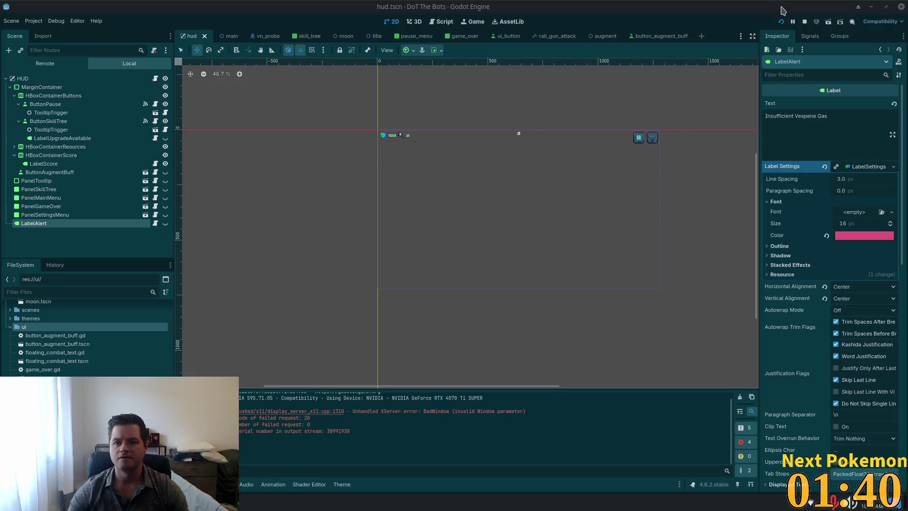
Run the game and start playing. Open the skill tree and trigger the Insufficient Research Points alert
{"action": "left_click", "coordinate": [781, 22]}
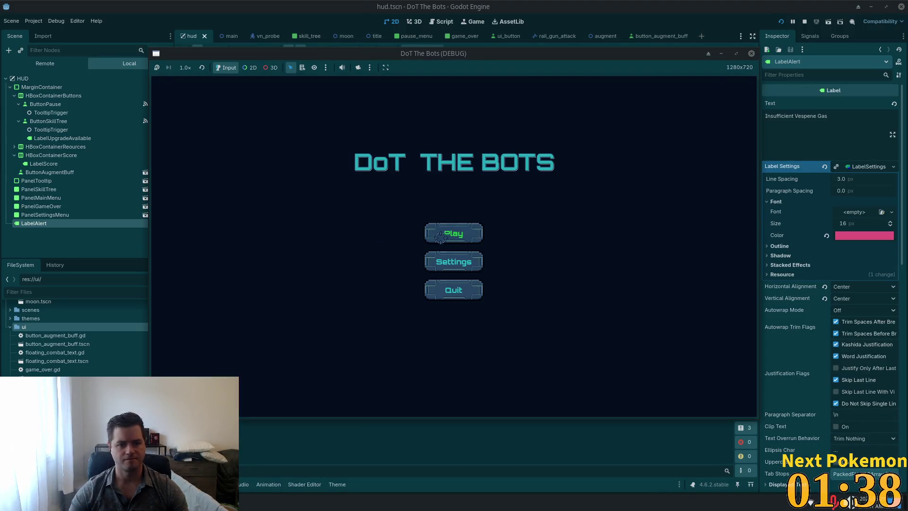
{"action": "left_click", "coordinate": [452, 232]}
{"action": "left_click", "coordinate": [483, 273]}
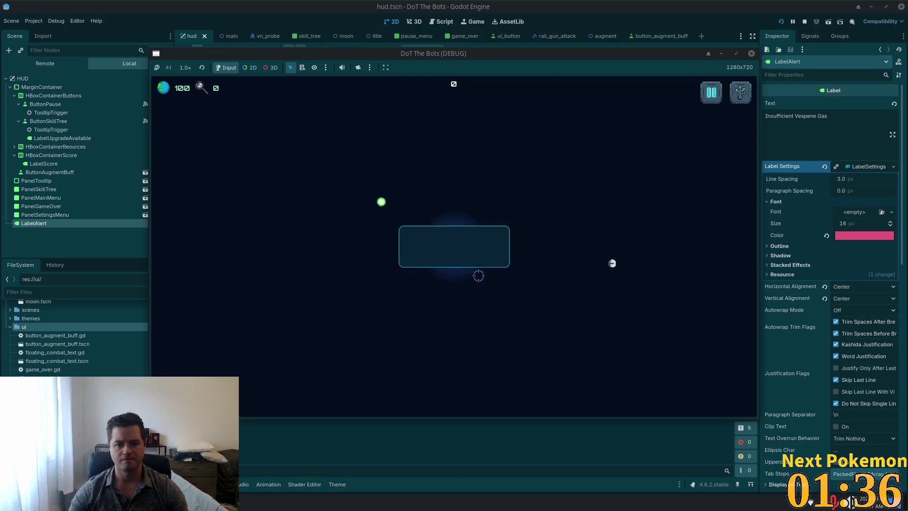
{"action": "key", "text": "Tab"}
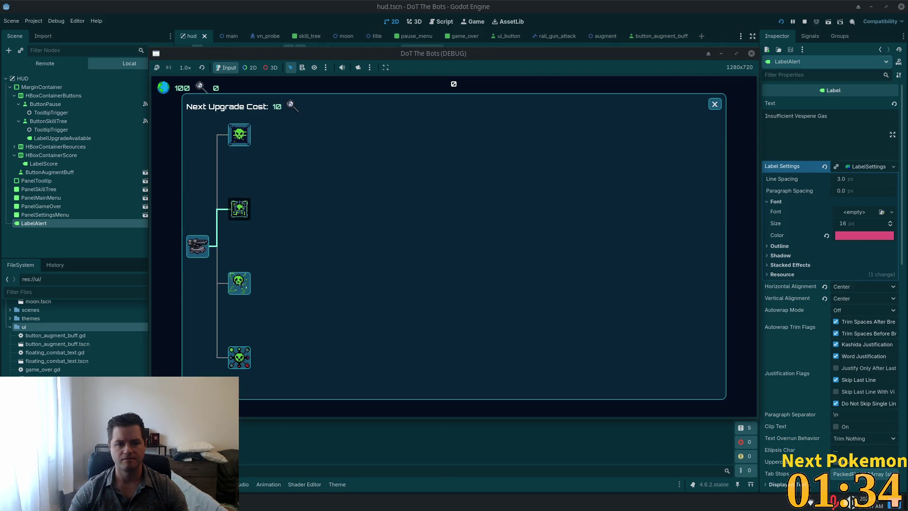
{"action": "left_click", "coordinate": [240, 134]}
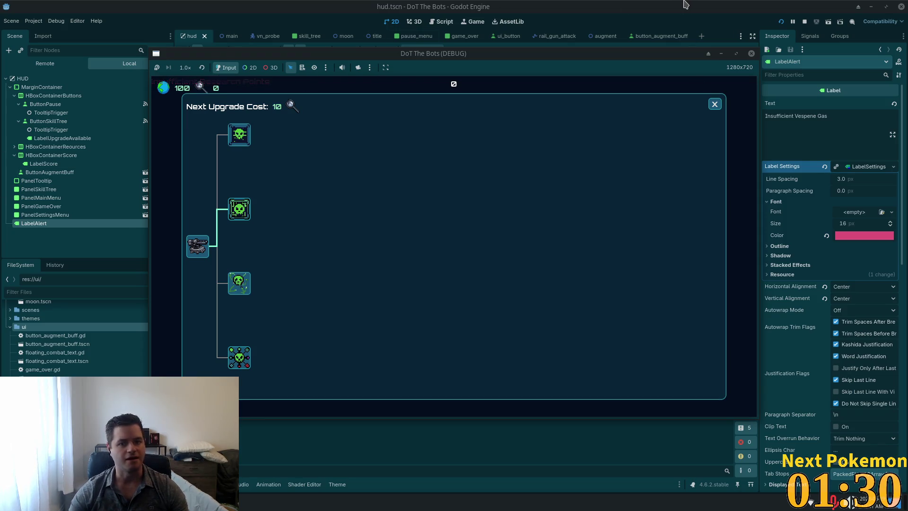
{"action": "left_click", "coordinate": [21, 213]}
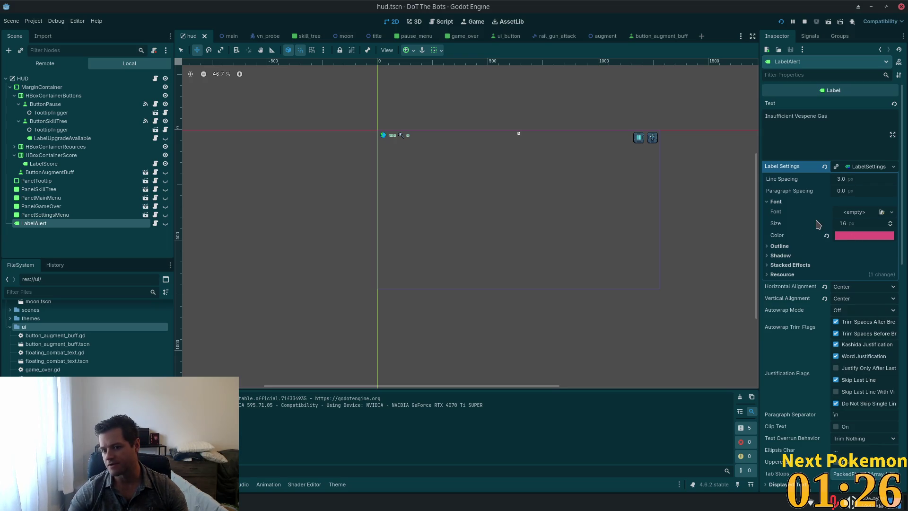
Set LabelAlert's Anchors Preset to Center and save hud.tscn
{"action": "scroll", "coordinate": [855, 260], "scroll_direction": "down", "scroll_amount": 7}
{"action": "left_click", "coordinate": [864, 303]}
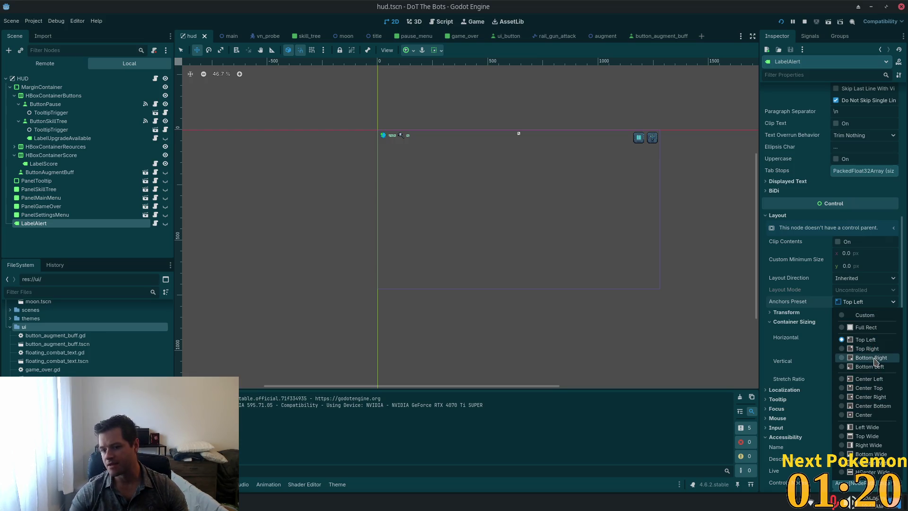
{"action": "left_click", "coordinate": [878, 415]}
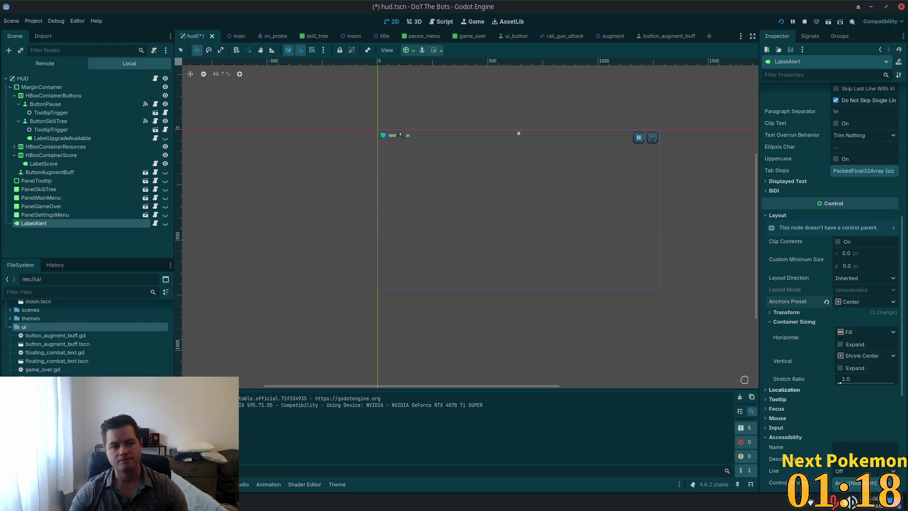
{"action": "key", "text": "ctrl+s"}
Restart the game, check the Settings screen, then start playing from the title menu
{"action": "key", "text": "F8"}
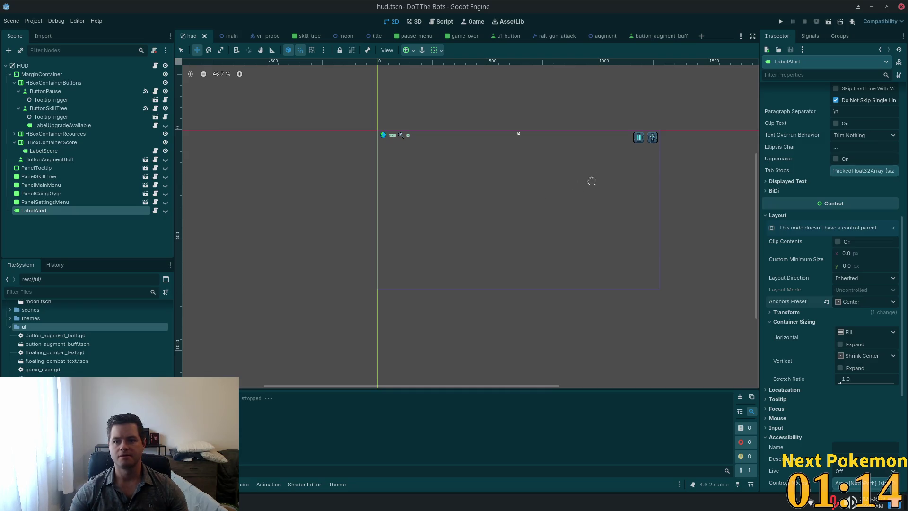
{"action": "left_click", "coordinate": [781, 21]}
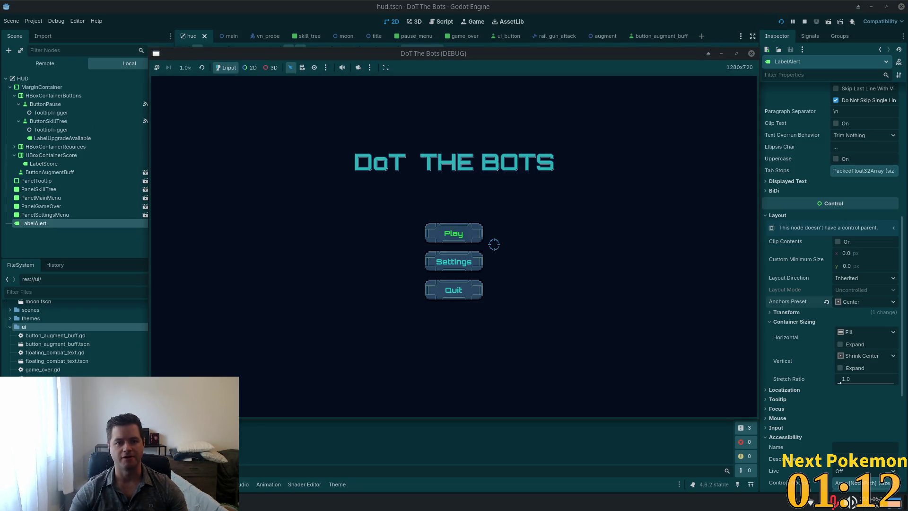
{"action": "left_click", "coordinate": [449, 250]}
{"action": "left_click", "coordinate": [551, 152]}
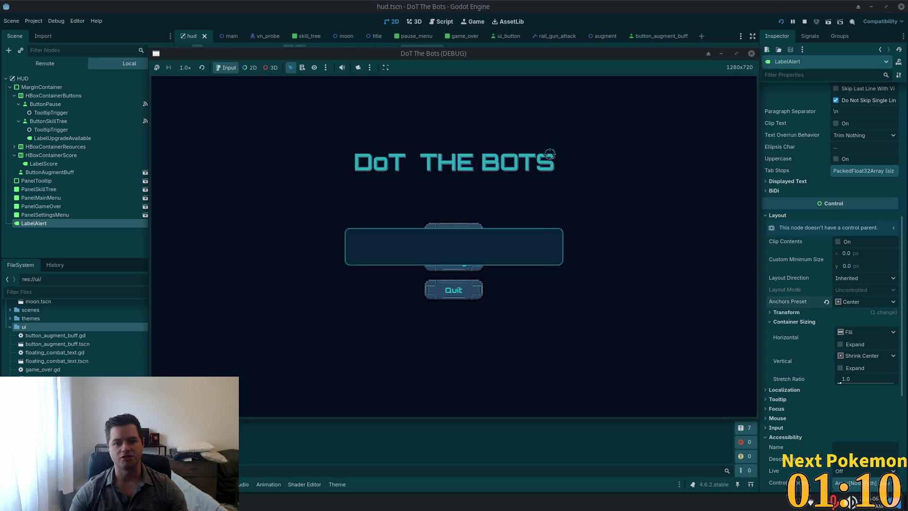
{"action": "left_click", "coordinate": [453, 234]}
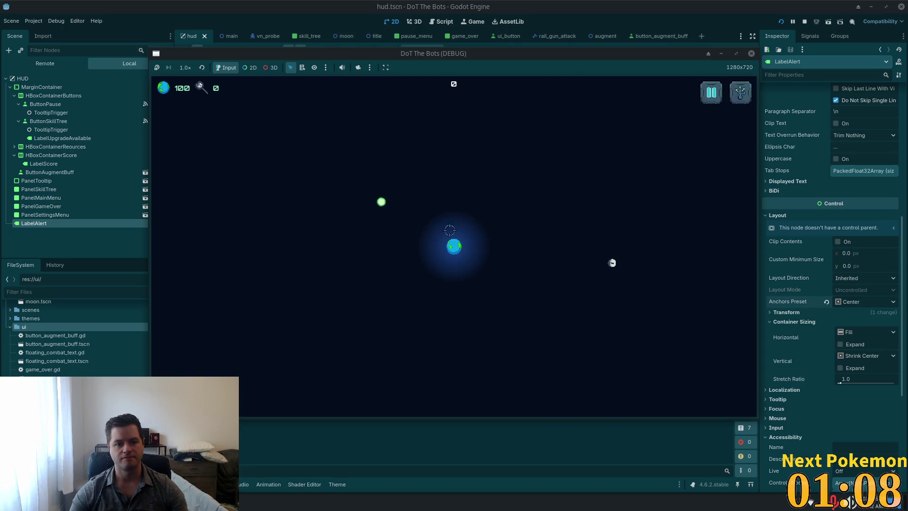
Toggle the pause menu and open and close the skill tree several times to trigger the alert
{"action": "key", "text": "Escape"}
{"action": "left_click", "coordinate": [449, 221]}
{"action": "key", "text": "Tab"}
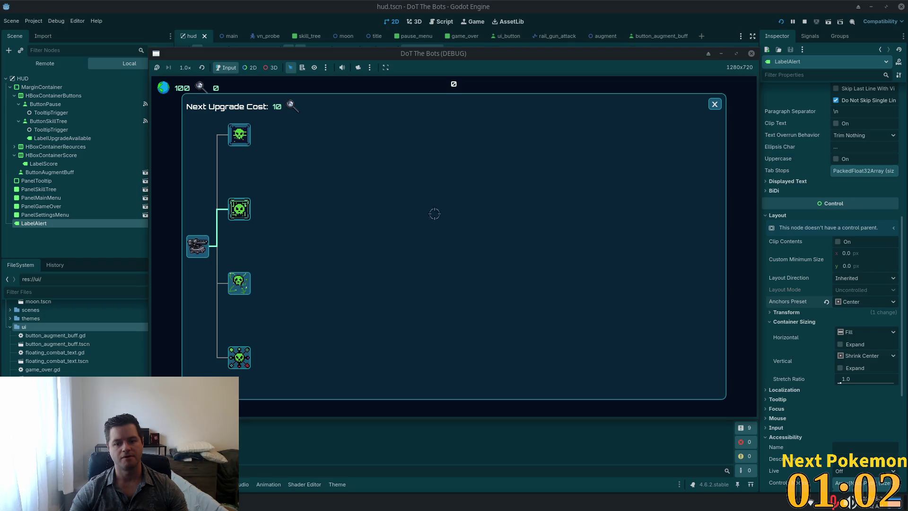
{"action": "left_click", "coordinate": [714, 104]}
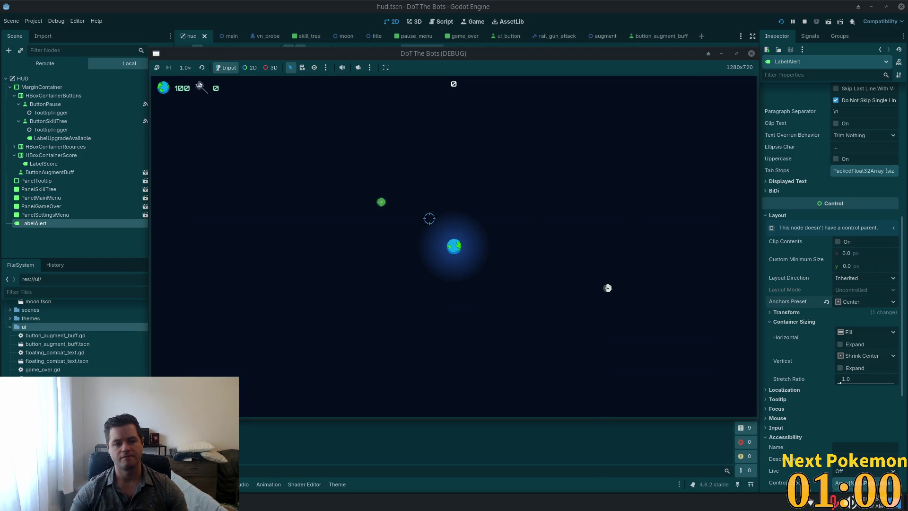
{"action": "key", "text": "Tab"}
{"action": "left_click", "coordinate": [714, 104]}
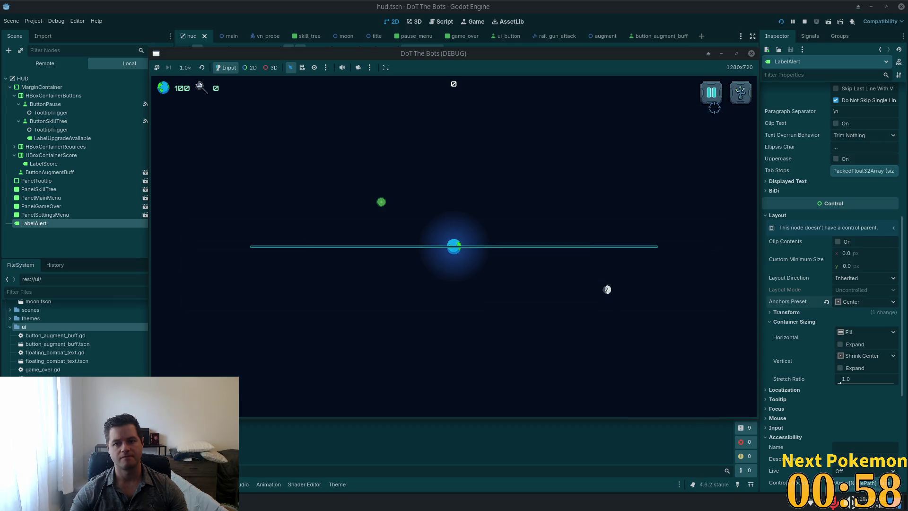
{"action": "key", "text": "Tab"}
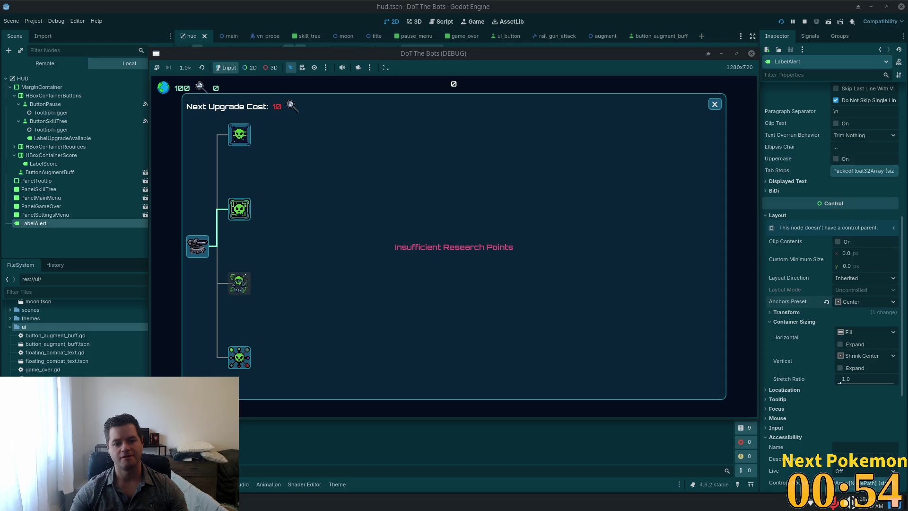
{"action": "left_click", "coordinate": [714, 104]}
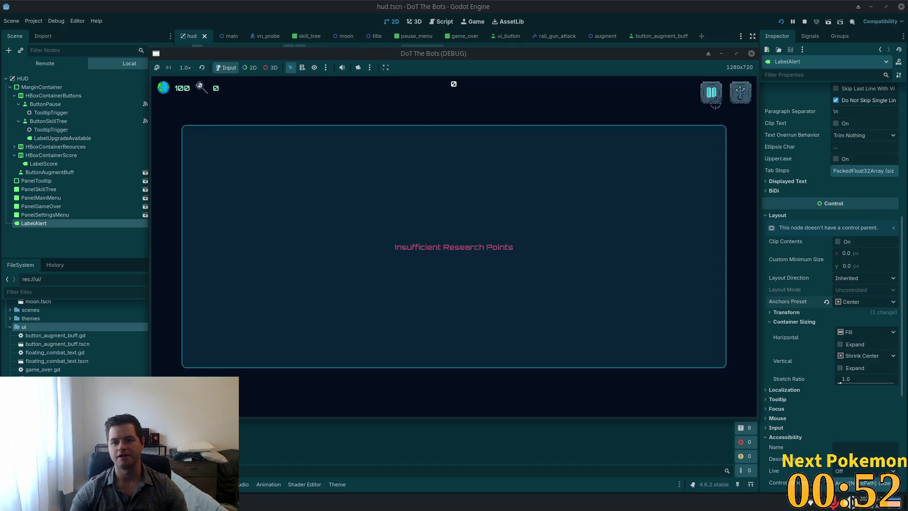
Pause the game, raise the Effects volume to 63 in Settings, then stop the run
{"action": "left_click", "coordinate": [711, 92]}
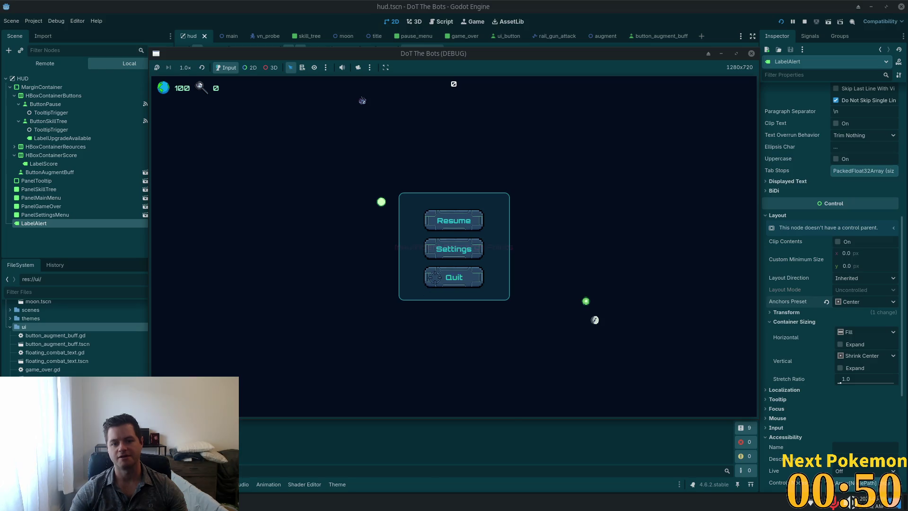
{"action": "left_click", "coordinate": [459, 250]}
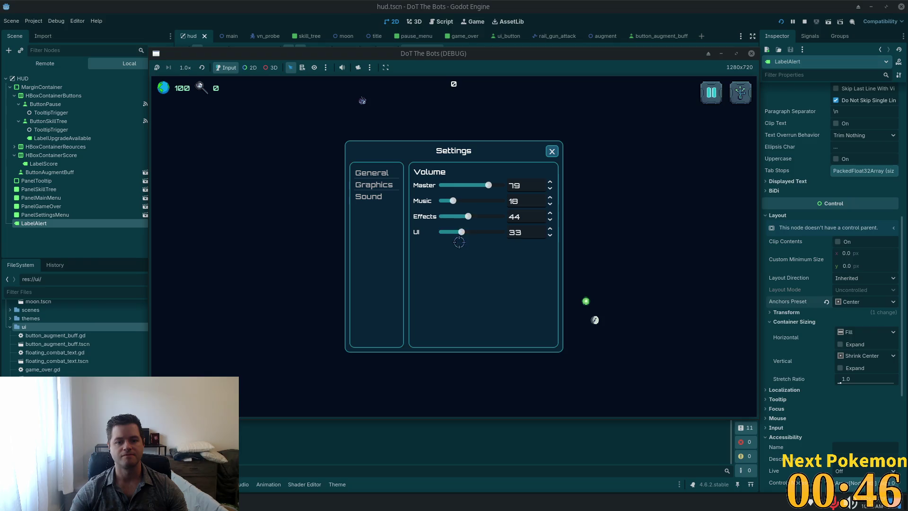
{"action": "left_click_drag", "start_coordinate": [467, 214], "coordinate": [479, 216]}
{"action": "left_click", "coordinate": [551, 151]}
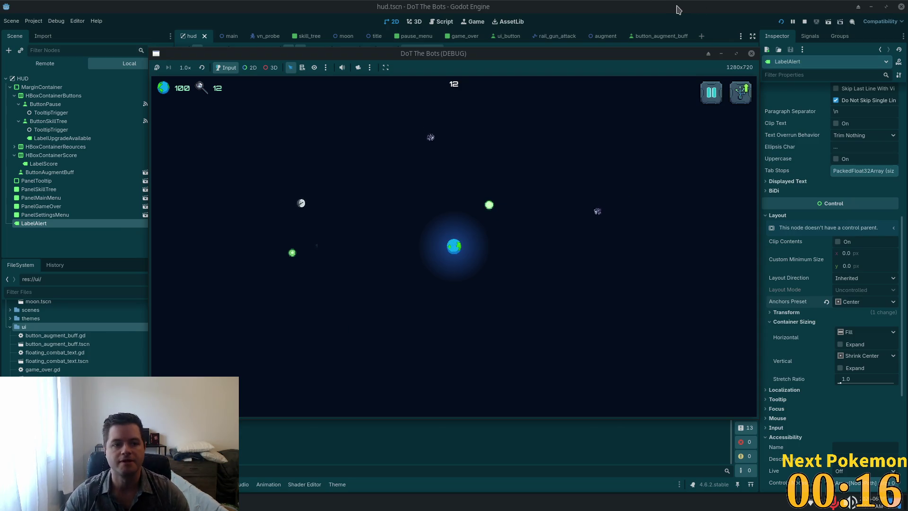
{"action": "left_click", "coordinate": [751, 53]}
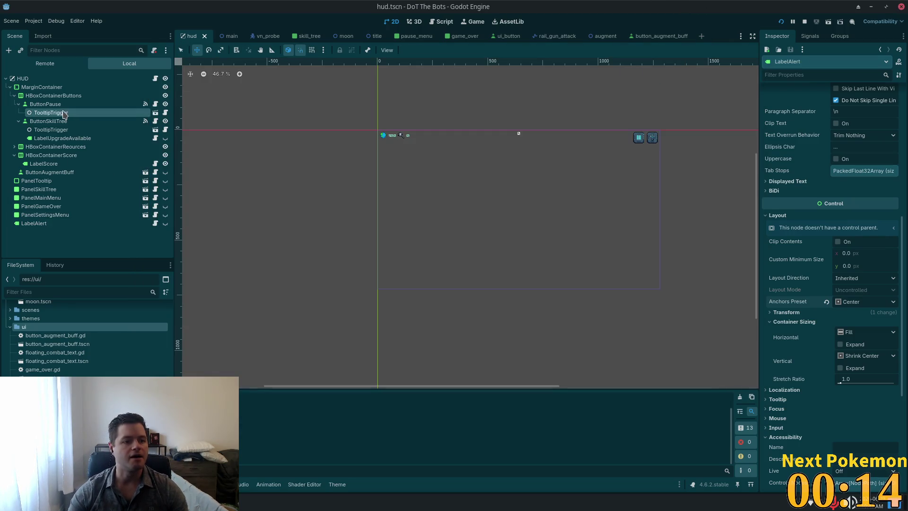
Set MarginContainer's Margin Left, Top, Right and Bottom constant overrides to 10 and save hud.tscn
{"action": "left_click", "coordinate": [42, 88]}
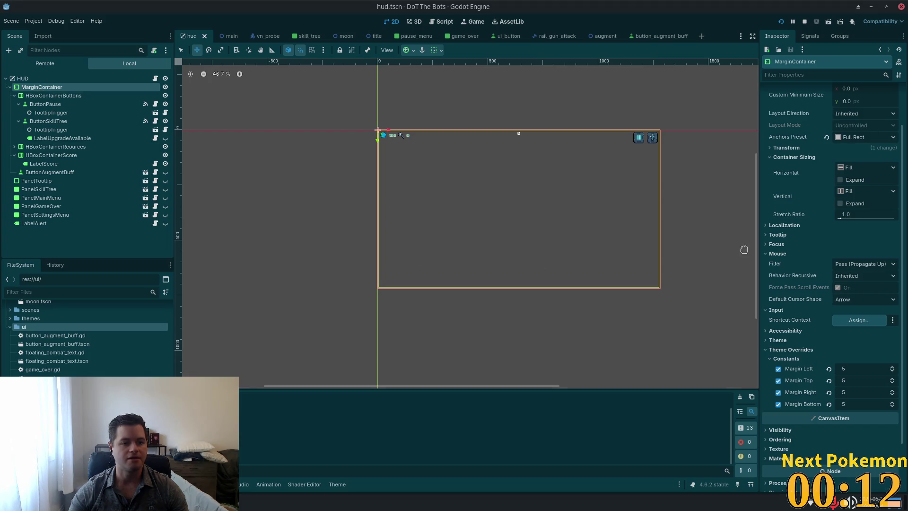
{"action": "scroll", "coordinate": [874, 246], "scroll_direction": "down", "scroll_amount": 3}
{"action": "left_click", "coordinate": [872, 311]}
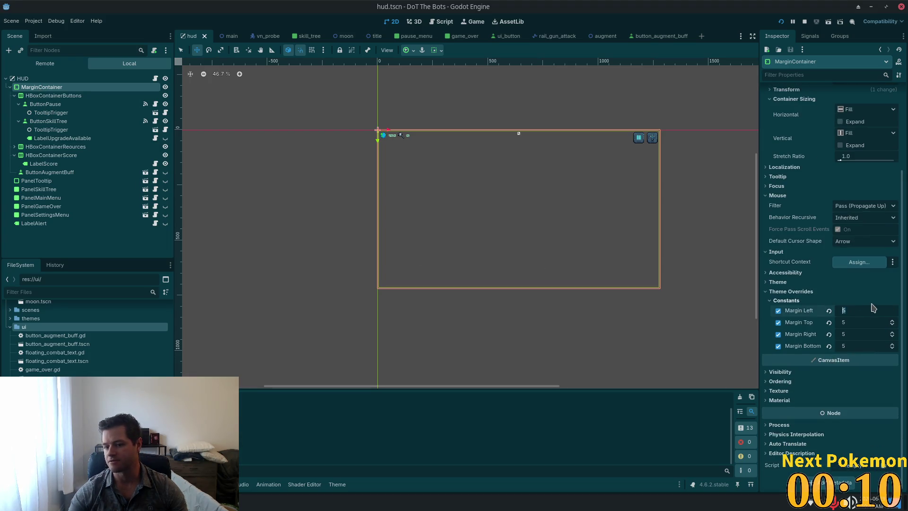
{"action": "type", "text": "10"}
{"action": "key", "text": "Tab"}
{"action": "type", "text": "1"}
{"action": "key", "text": "Tab"}
{"action": "type", "text": "10"}
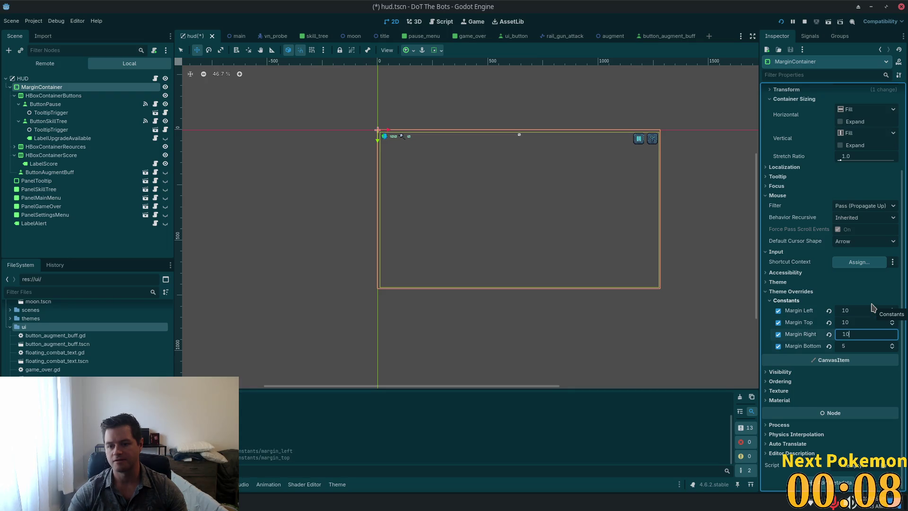
{"action": "key", "text": "Tab"}
{"action": "type", "text": "10"}
{"action": "key", "text": "Return"}
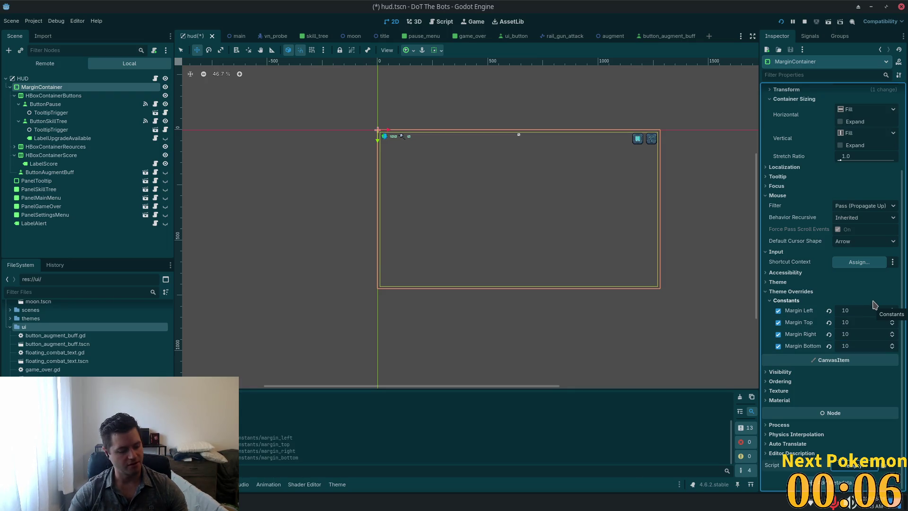
{"action": "key", "text": "ctrl+s"}
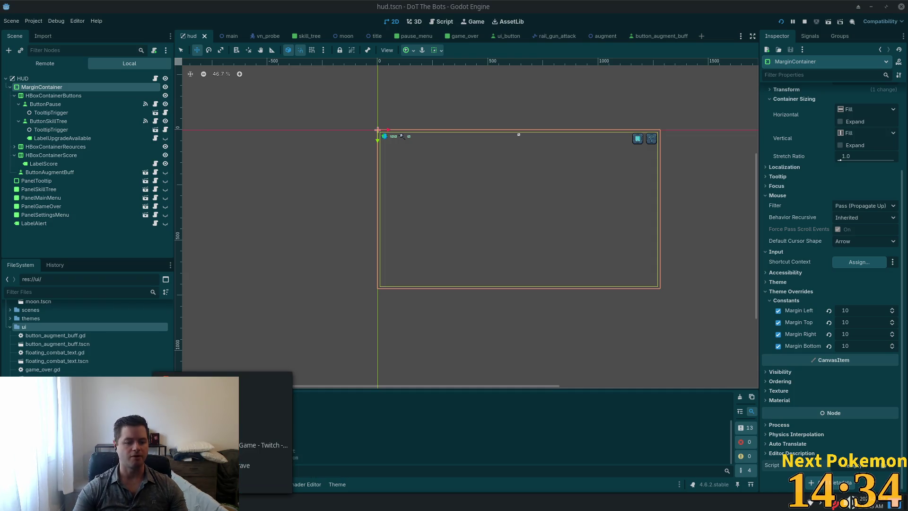
{"action": "mouse_move", "coordinate": [213, 500]}
{"action": "left_click", "coordinate": [265, 471]}
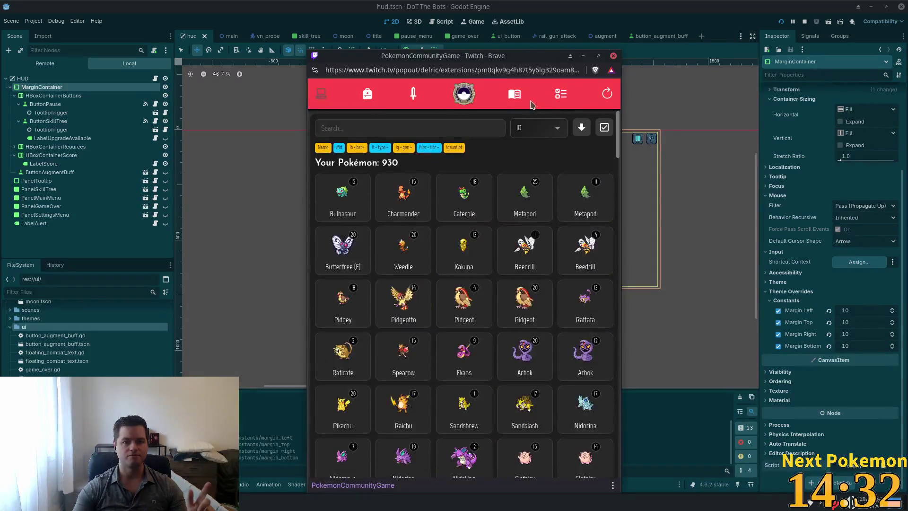
{"action": "left_click", "coordinate": [560, 94]}
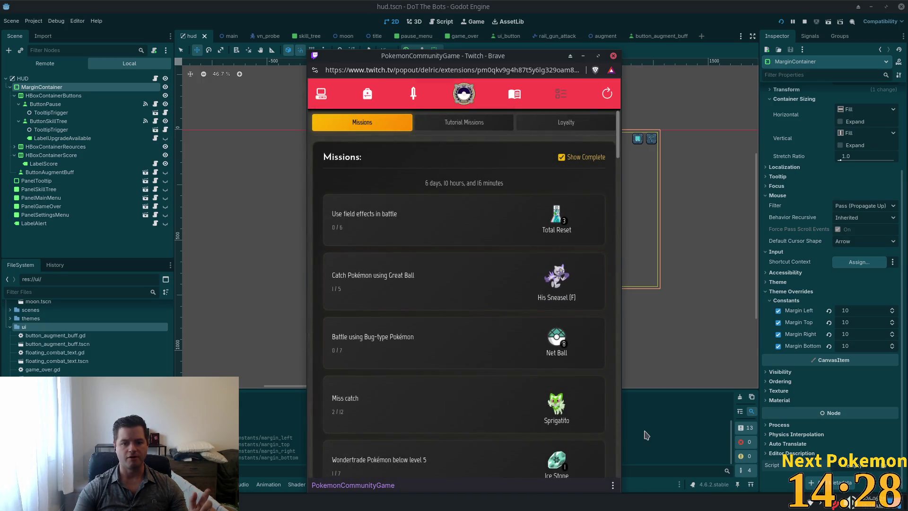
{"action": "left_click", "coordinate": [321, 93]}
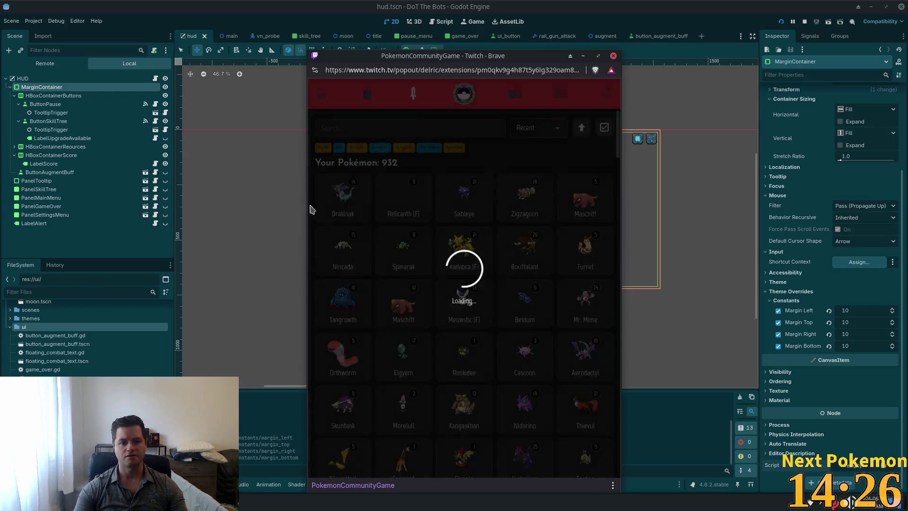
{"action": "left_click", "coordinate": [364, 278]}
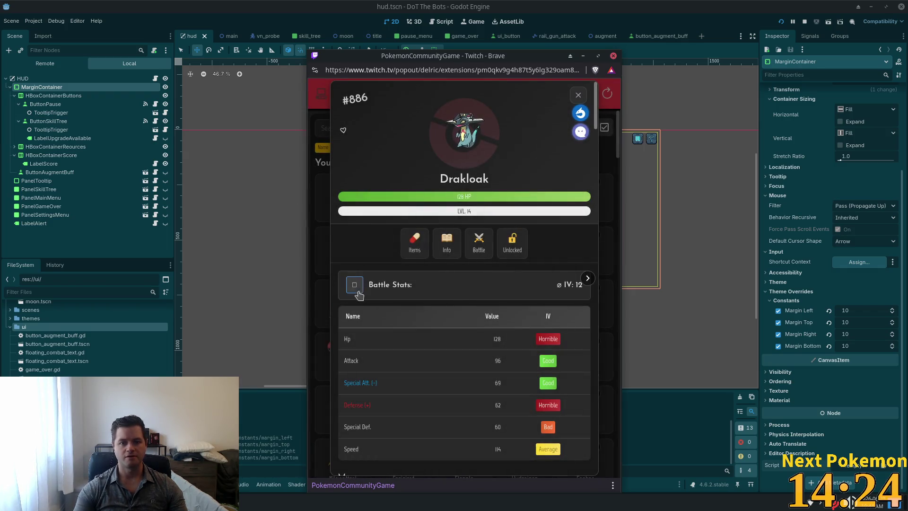
{"action": "left_click", "coordinate": [579, 94]}
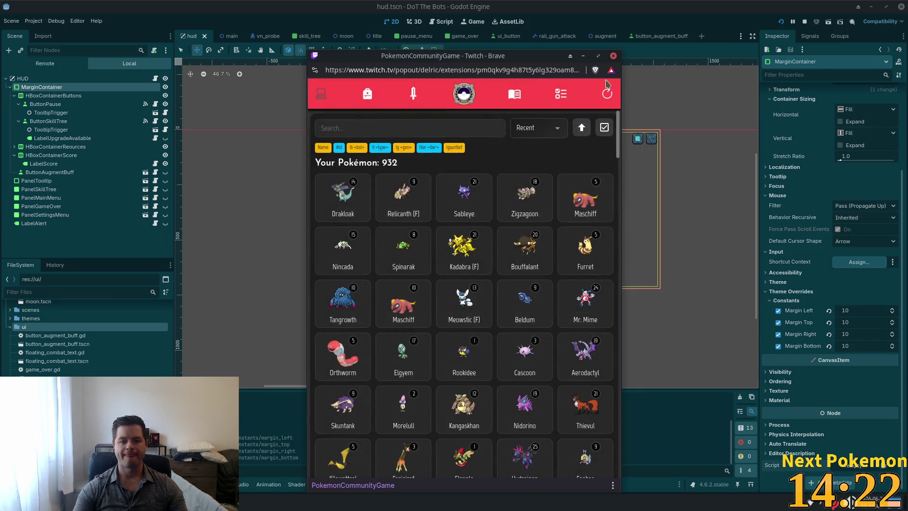
{"action": "left_click", "coordinate": [613, 56]}
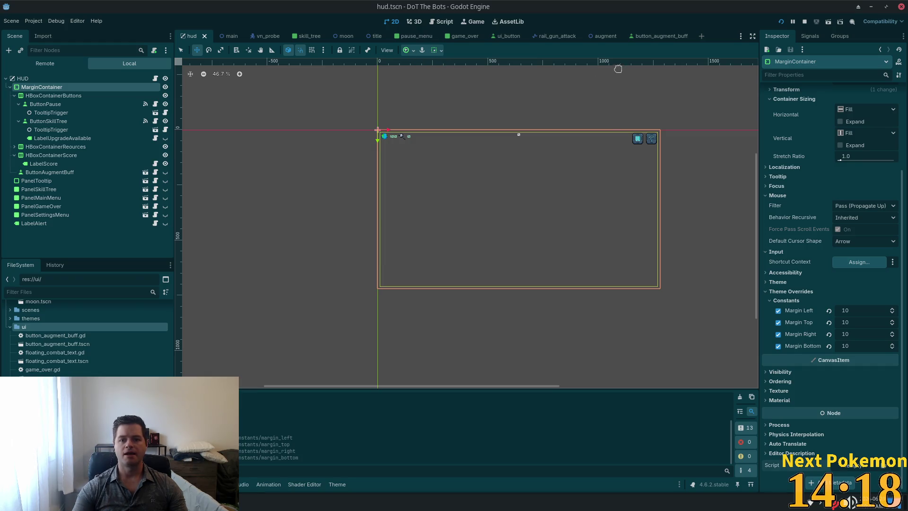
Check the collect_augment line in augment.gd, then switch to Google Images results for 'the buff dudes'
{"action": "key", "text": "alt+Tab"}
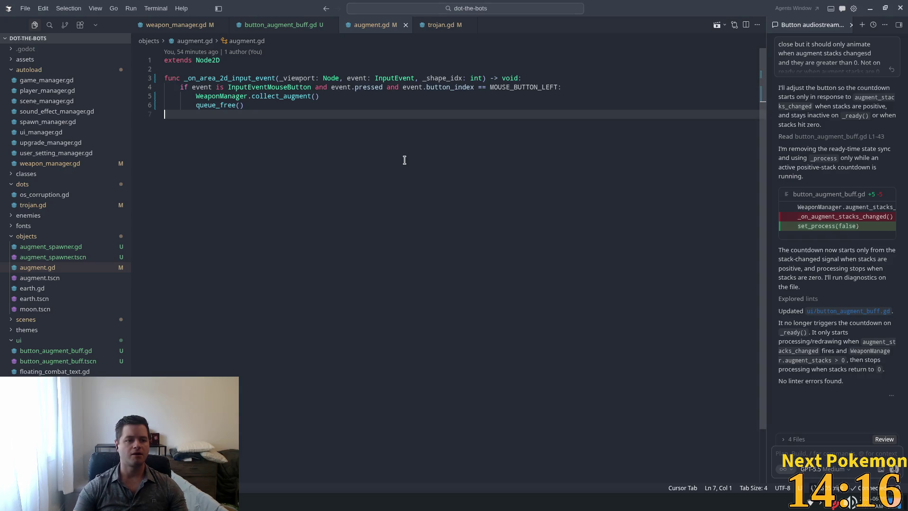
{"action": "key", "text": "ctrl+p"}
{"action": "type", "text": "augemtn"}
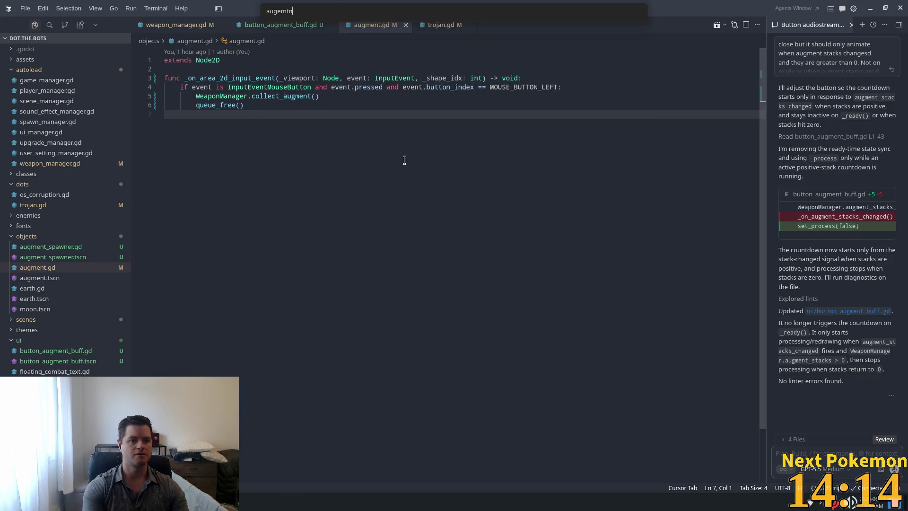
{"action": "key", "text": "Escape"}
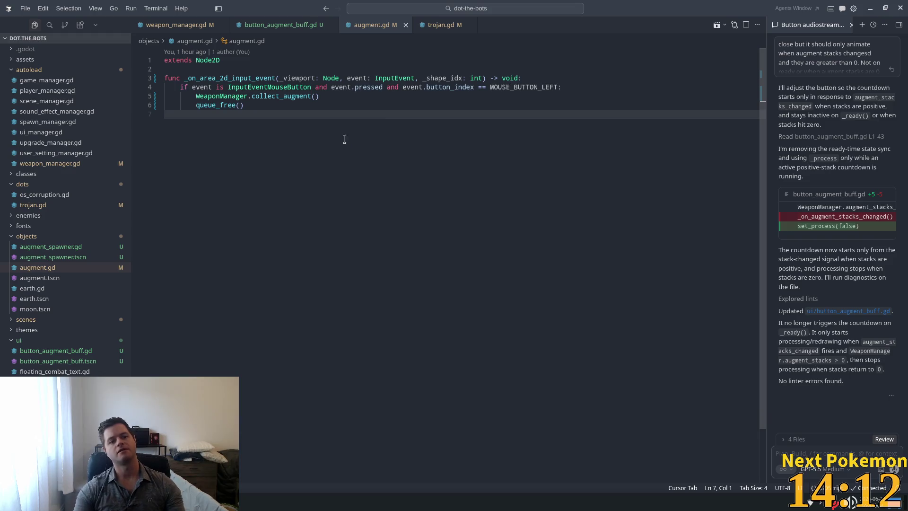
{"action": "left_click", "coordinate": [368, 96]}
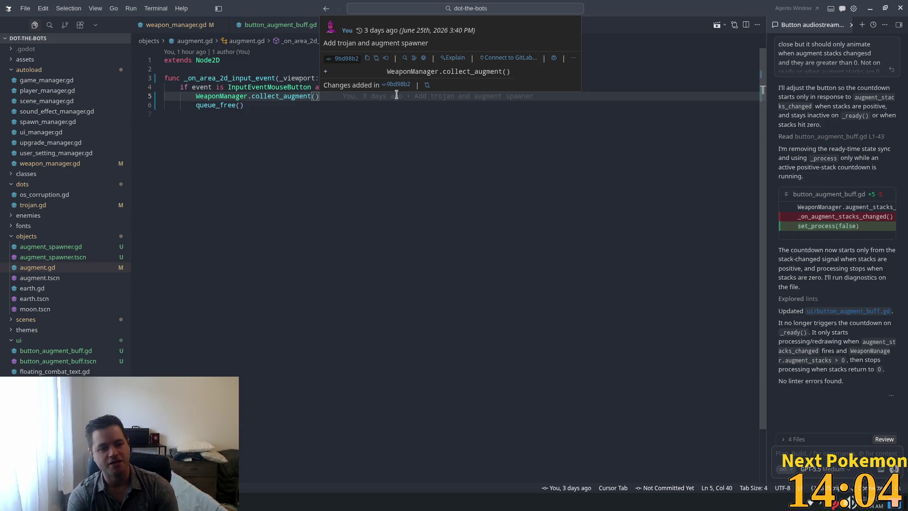
{"action": "left_click", "coordinate": [255, 157]}
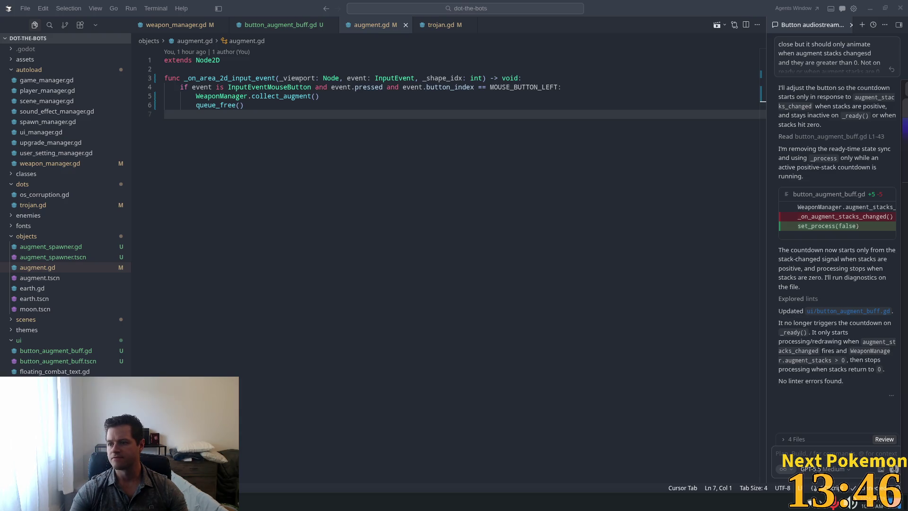
{"action": "key", "text": "alt+Tab"}
{"action": "left_click", "coordinate": [218, 94]}
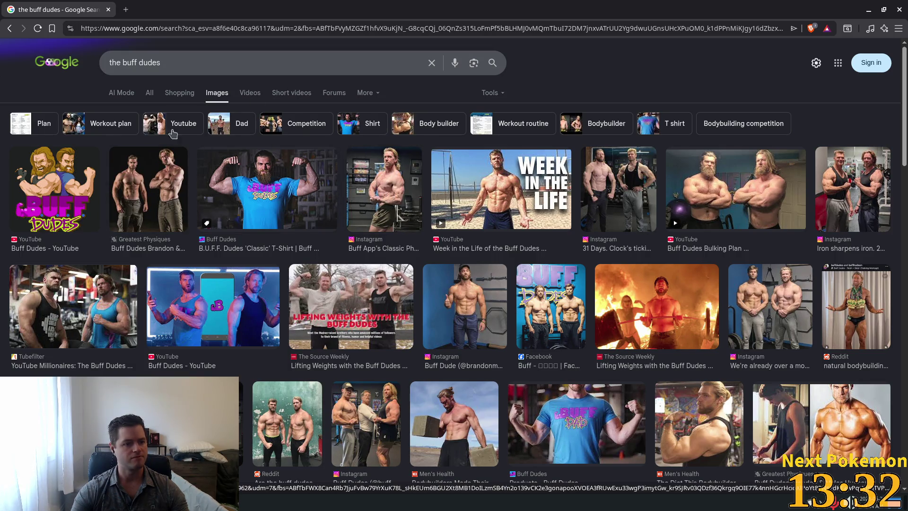
Preview the Greatest Physiques image and skim the All results about the Buff Dudes name, then close the tab
{"action": "left_click", "coordinate": [138, 178]}
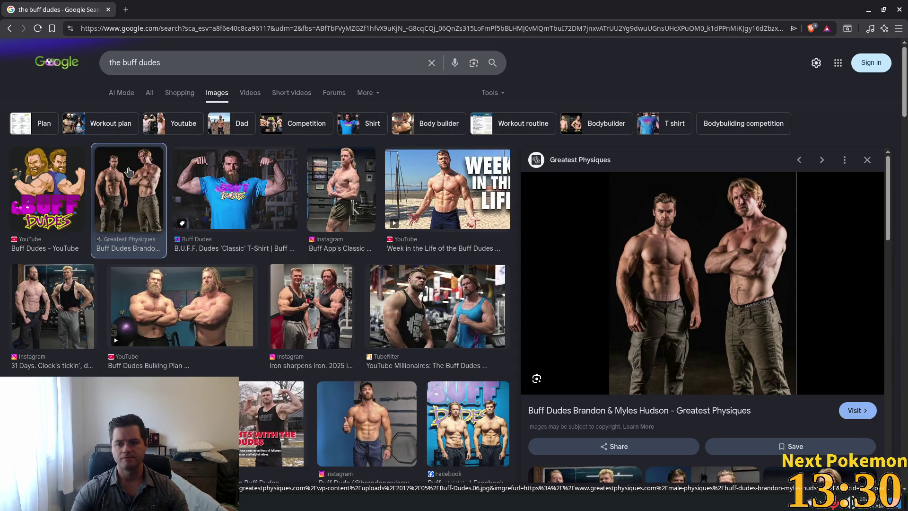
{"action": "left_click", "coordinate": [154, 95]}
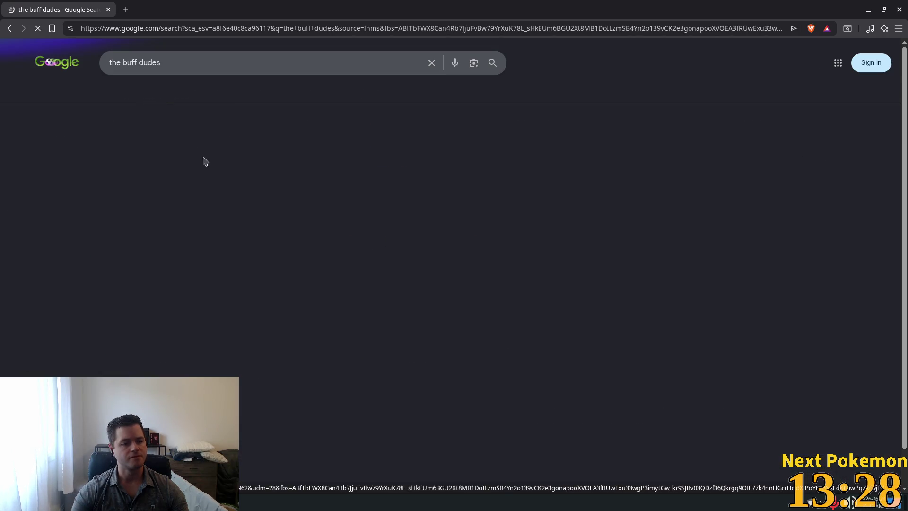
{"action": "left_click_drag", "start_coordinate": [126, 156], "coordinate": [273, 158]}
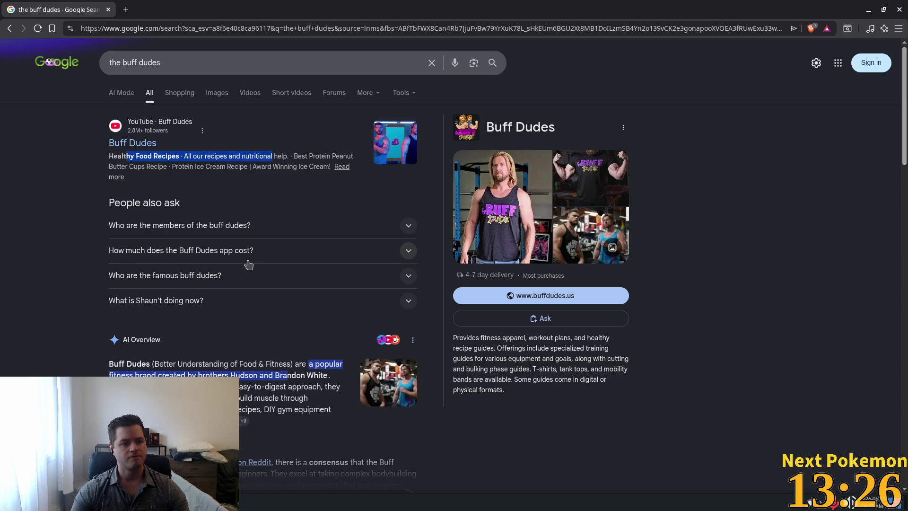
{"action": "left_click_drag", "start_coordinate": [182, 365], "coordinate": [293, 359]}
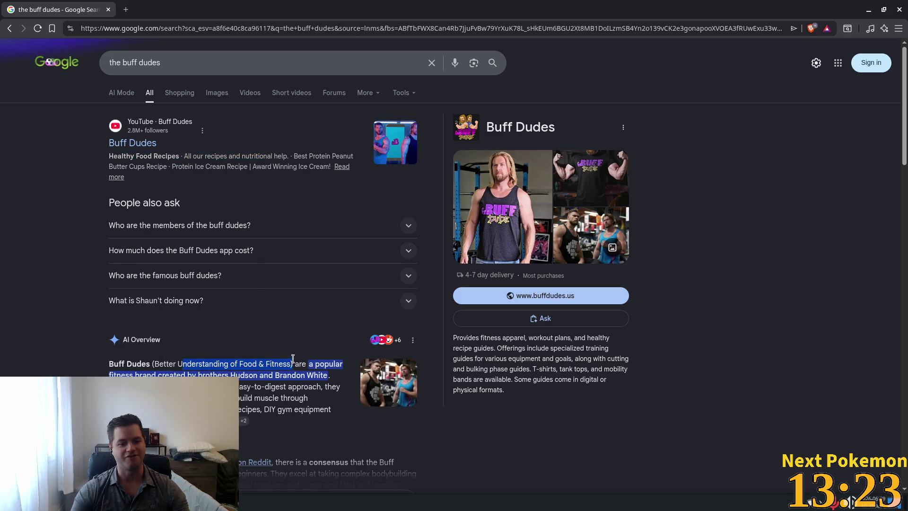
{"action": "double_click", "coordinate": [138, 364]}
{"action": "left_click", "coordinate": [138, 363]}
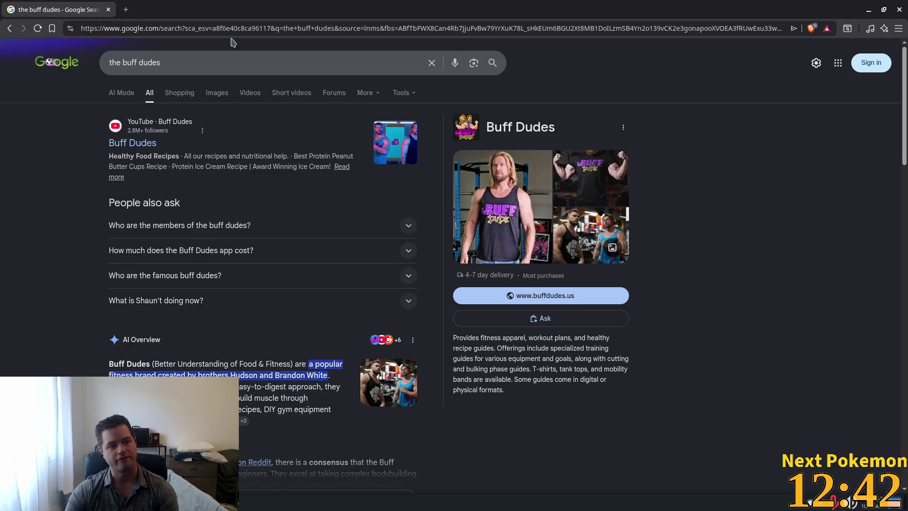
{"action": "left_click", "coordinate": [108, 10]}
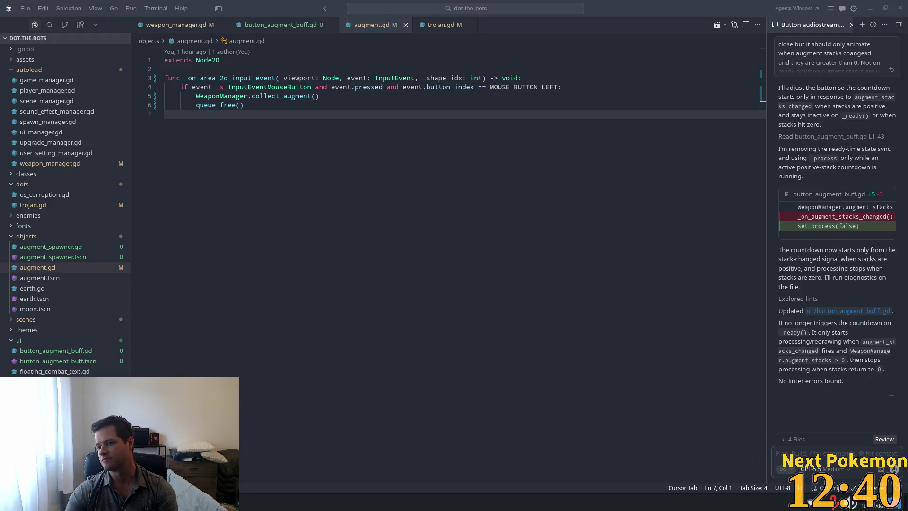
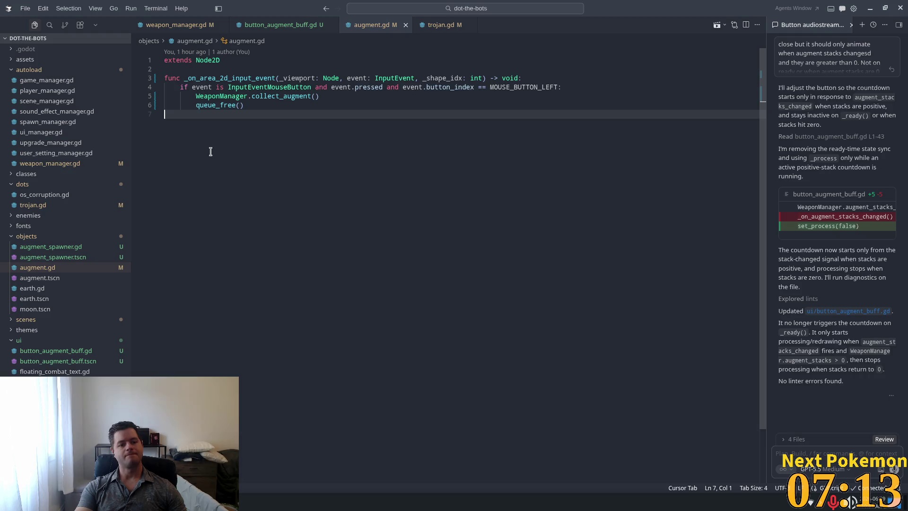
Write a _ready() in augment.gd creating a one-shot, autostarting lifetime timer connected to queue_free
{"action": "left_click", "coordinate": [279, 105]}
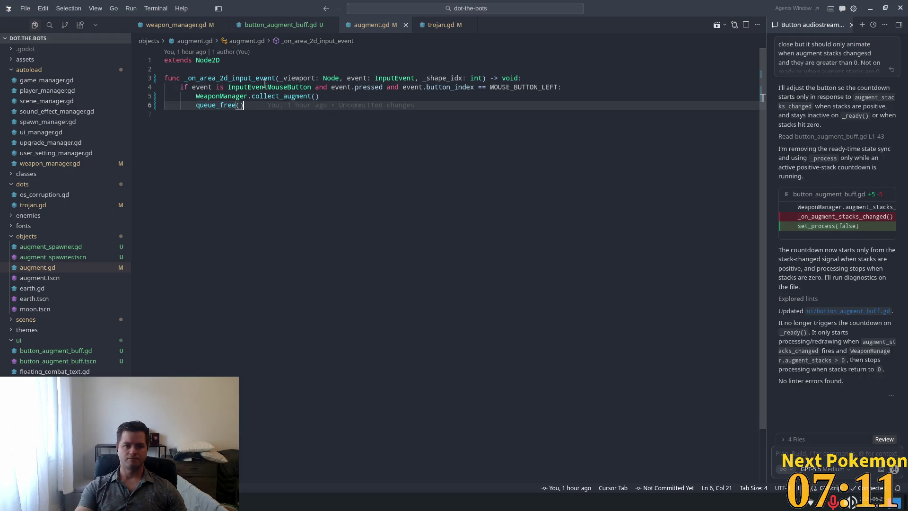
{"action": "left_click", "coordinate": [250, 61]}
{"action": "key", "text": "ctrl+z"}
{"action": "key", "text": "ctrl+z"}
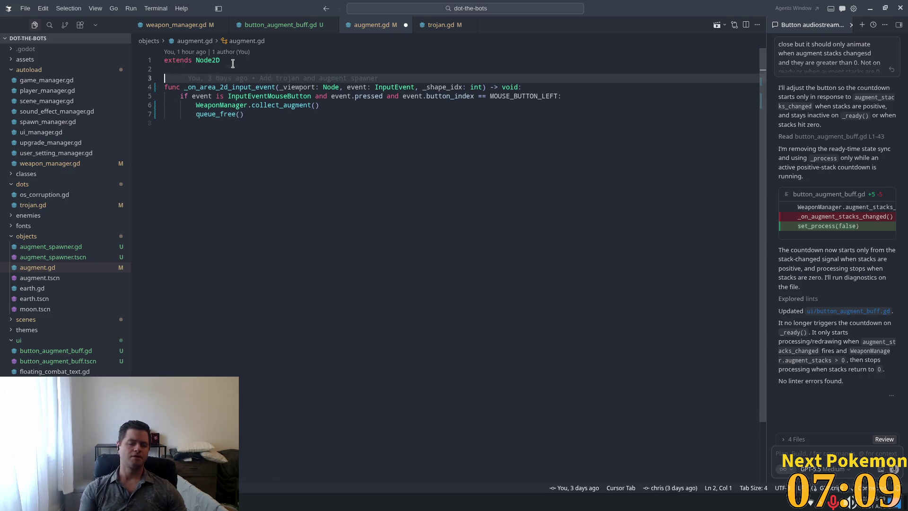
{"action": "key", "text": "shift+End"}
{"action": "type", "text": "func"}
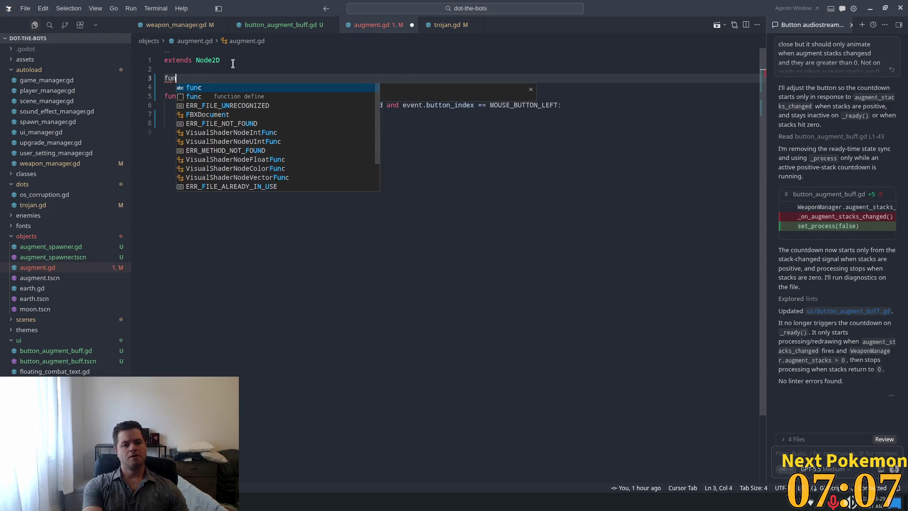
{"action": "key", "text": "Tab"}
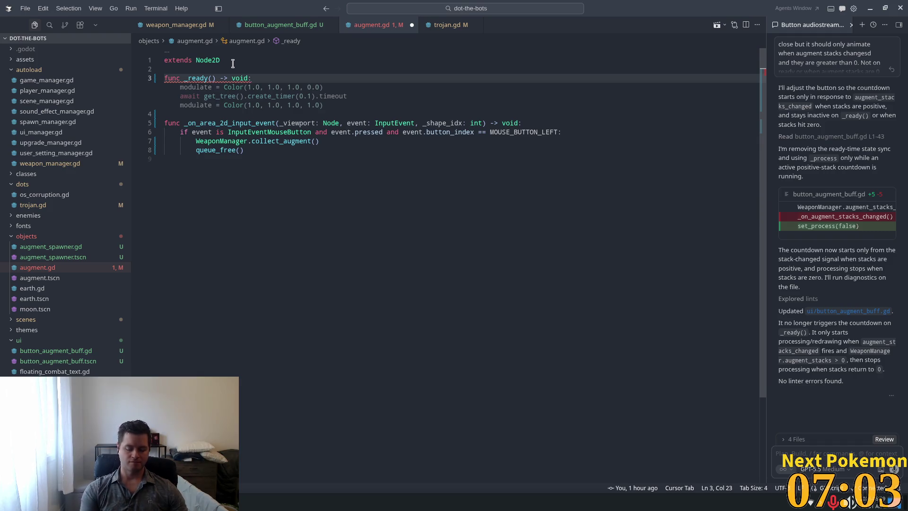
{"action": "key", "text": "Return"}
{"action": "type", "text": "var "}
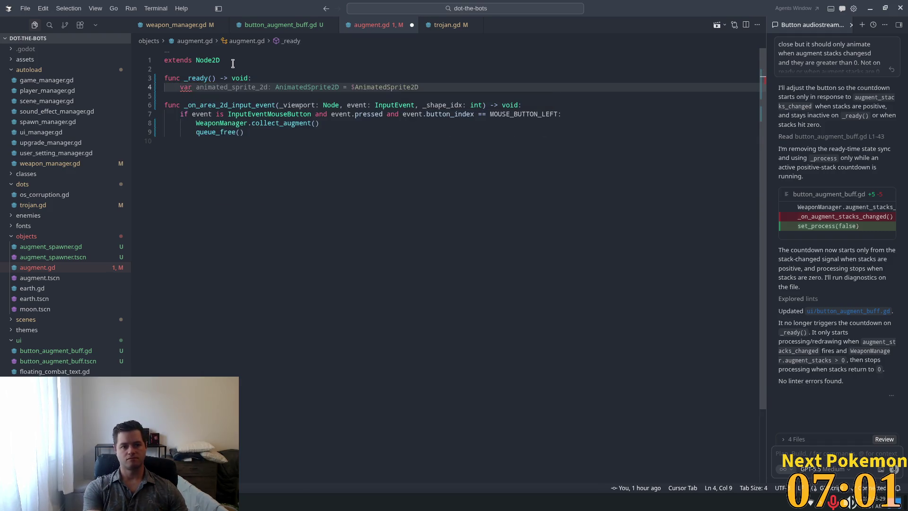
{"action": "type", "text": "lifetim"}
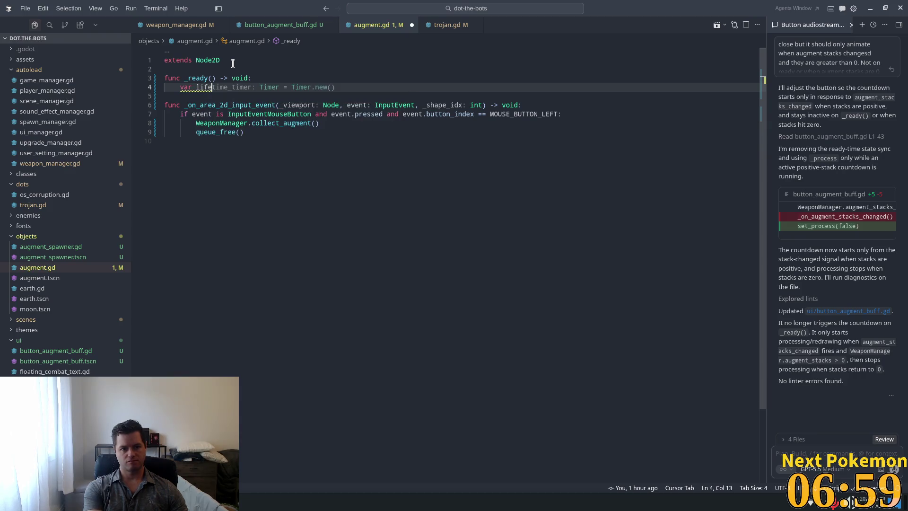
{"action": "key", "text": "Tab"}
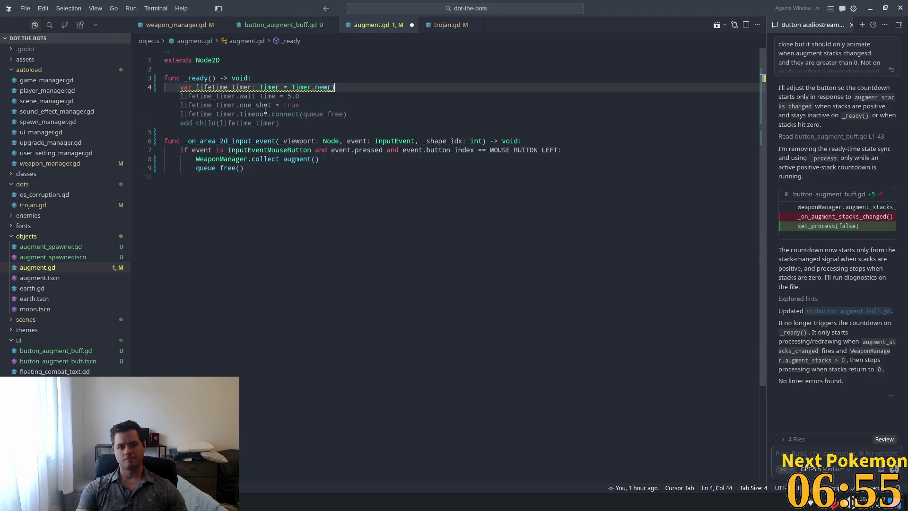
{"action": "key", "text": "Tab"}
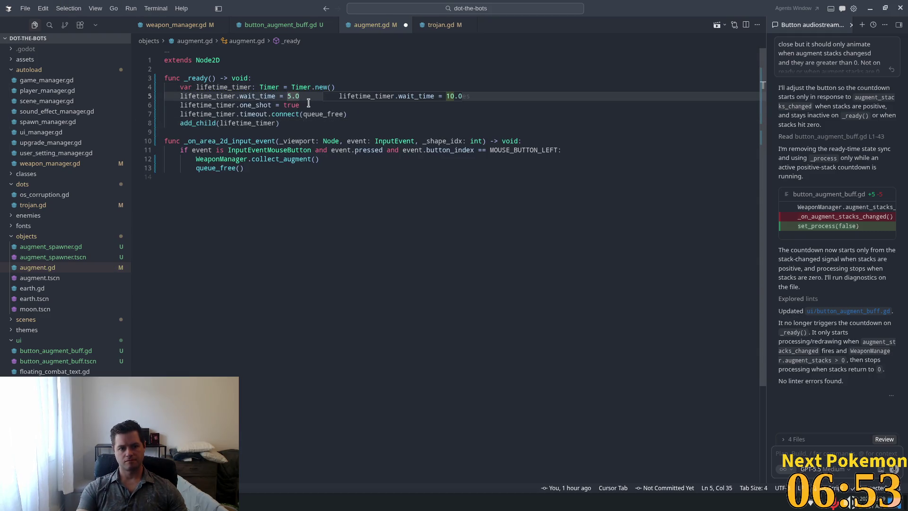
{"action": "key", "text": "Tab"}
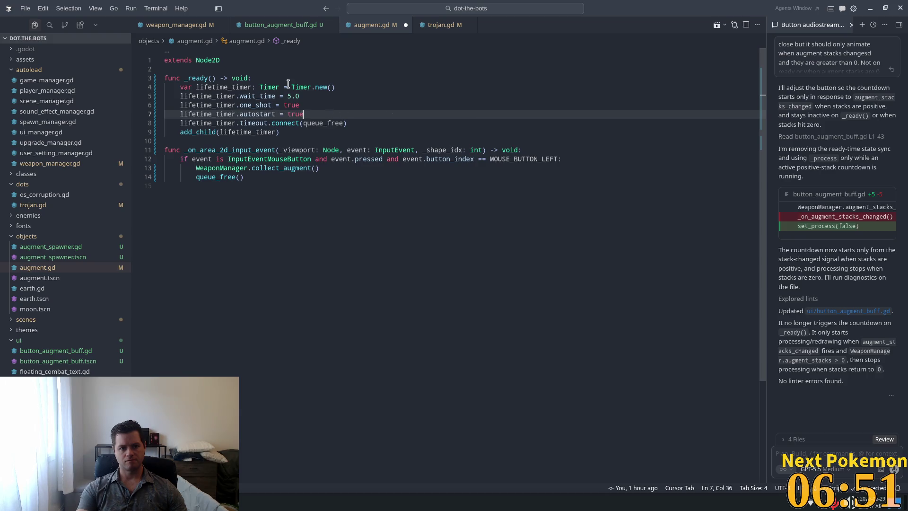
Set the timer's wait_time to WeaponManager.get_augment_timer_wait_time() + 1.0
{"action": "left_click", "coordinate": [293, 96]}
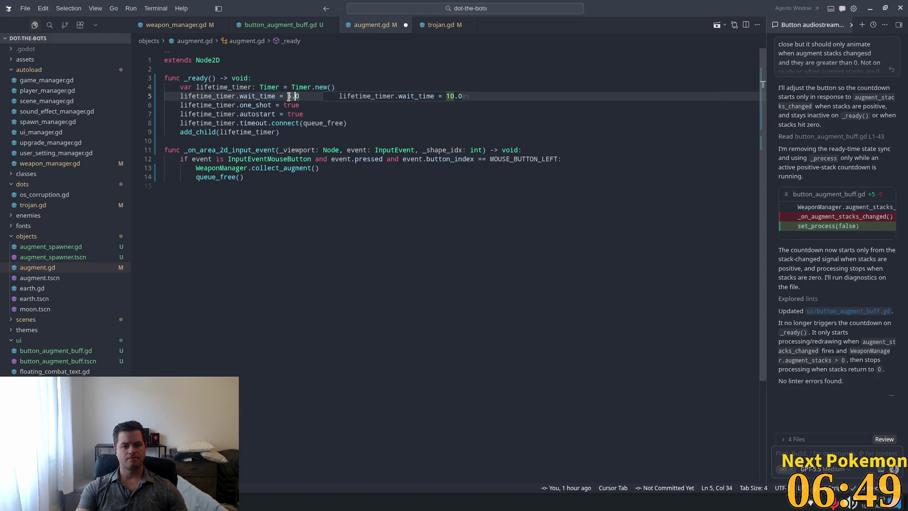
{"action": "left_click", "coordinate": [292, 95]}
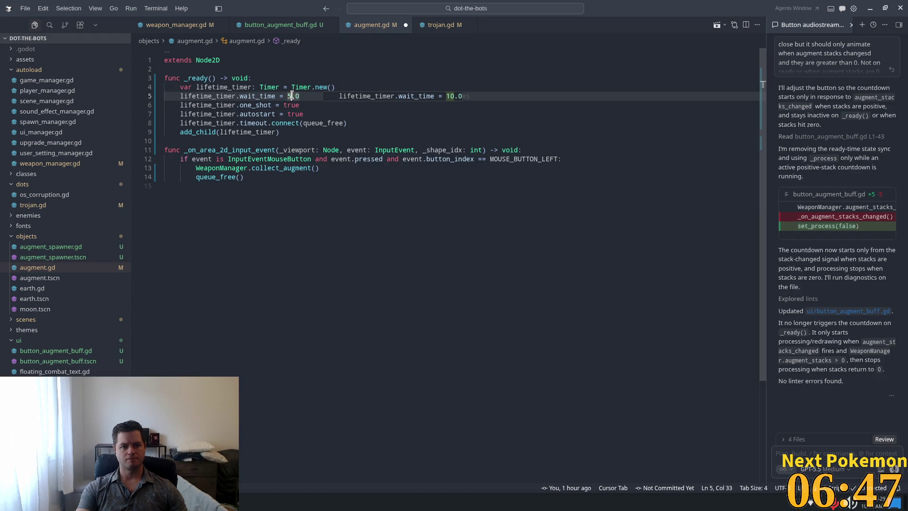
{"action": "left_click_drag", "start_coordinate": [299, 96], "coordinate": [285, 96]}
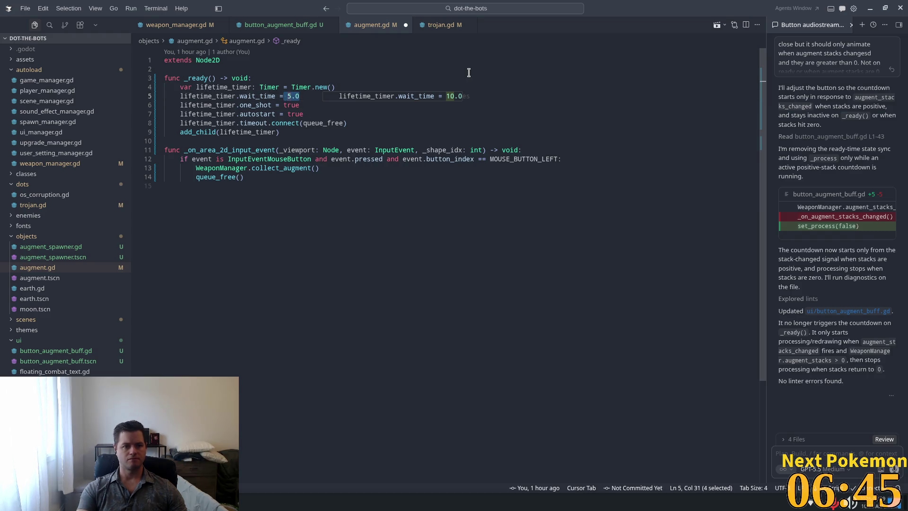
{"action": "type", "text": "Wea"}
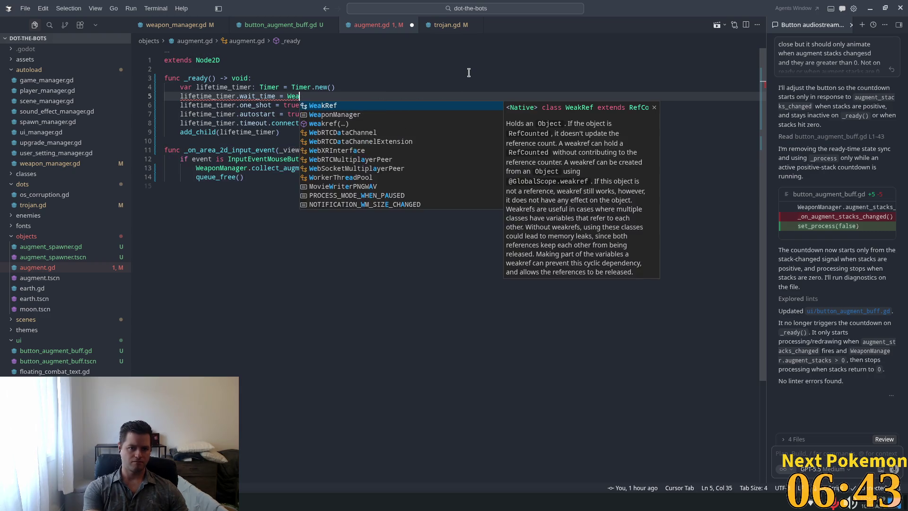
{"action": "type", "text": "p"}
{"action": "key", "text": "Tab"}
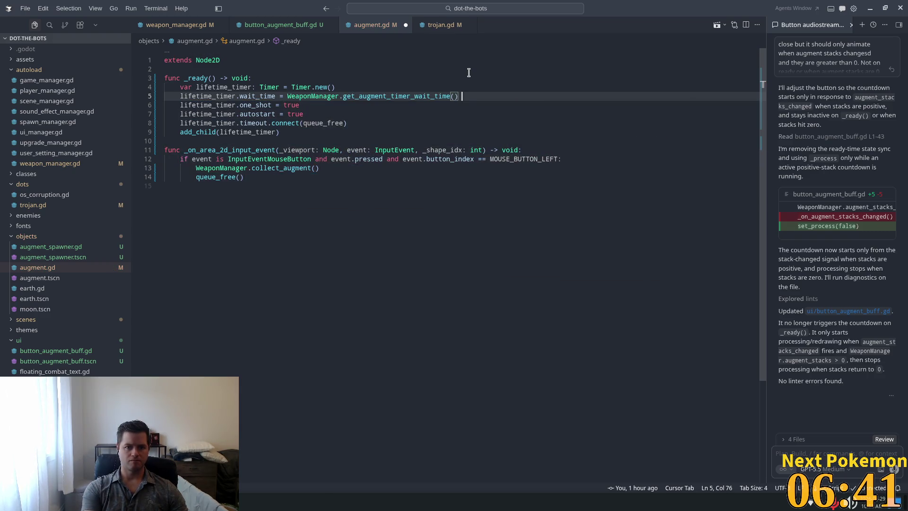
{"action": "type", "text": "+ 1"}
{"action": "key", "text": "Tab"}
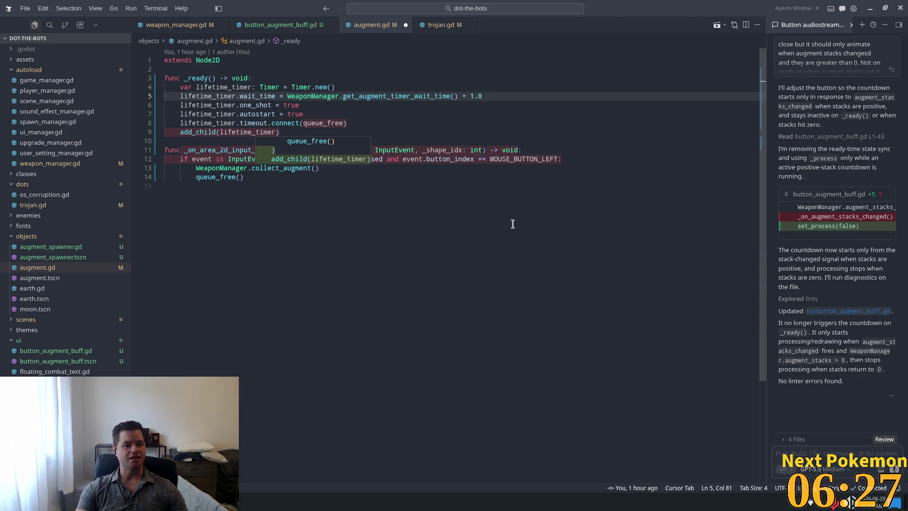
{"action": "key", "text": "Escape"}
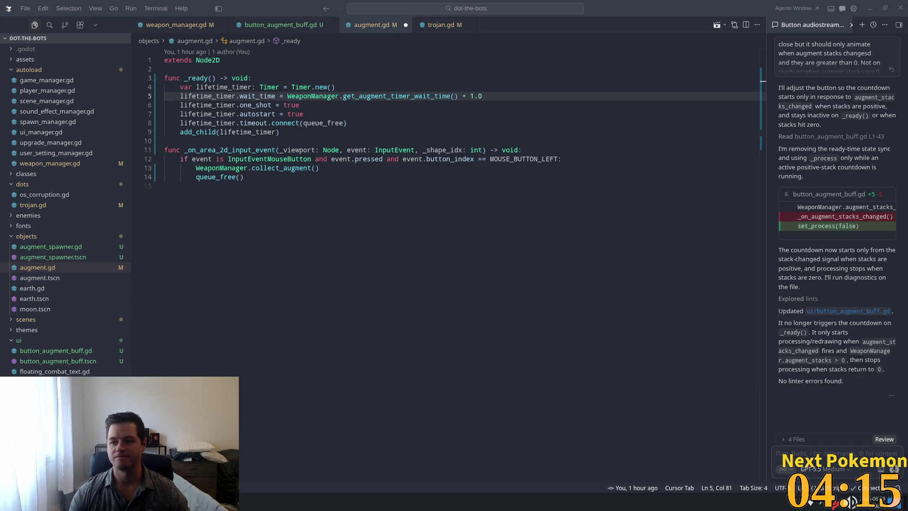
Review the lifetime_timer, timeout and queue_free lines, save augment.gd, and return to Godot
{"action": "left_click", "coordinate": [263, 177]}
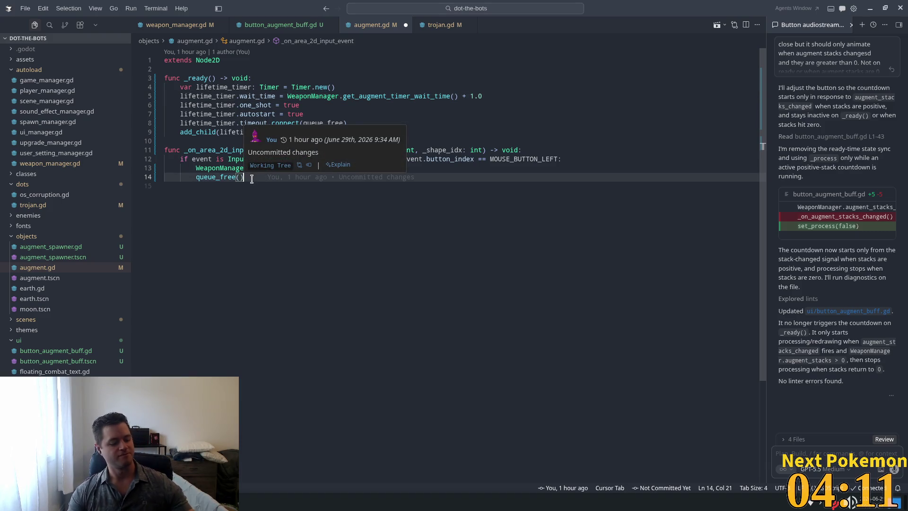
{"action": "left_click", "coordinate": [388, 105]}
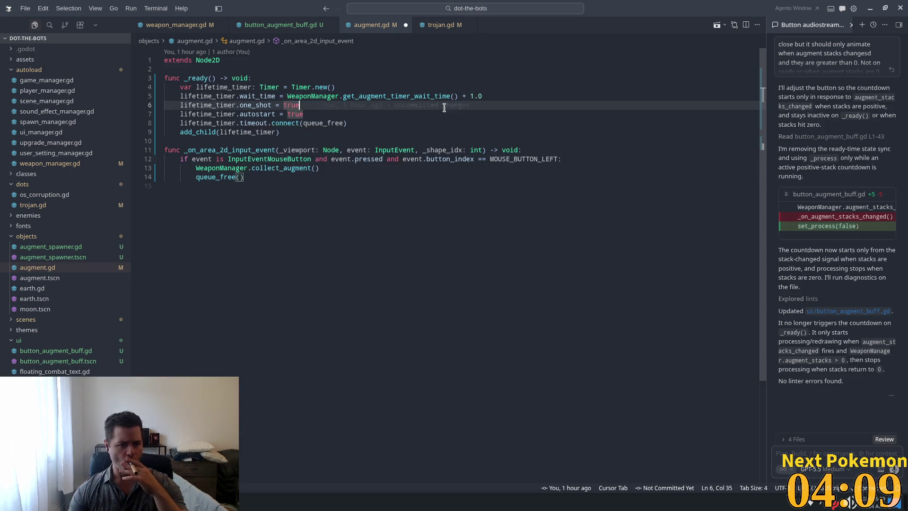
{"action": "double_click", "coordinate": [254, 134]}
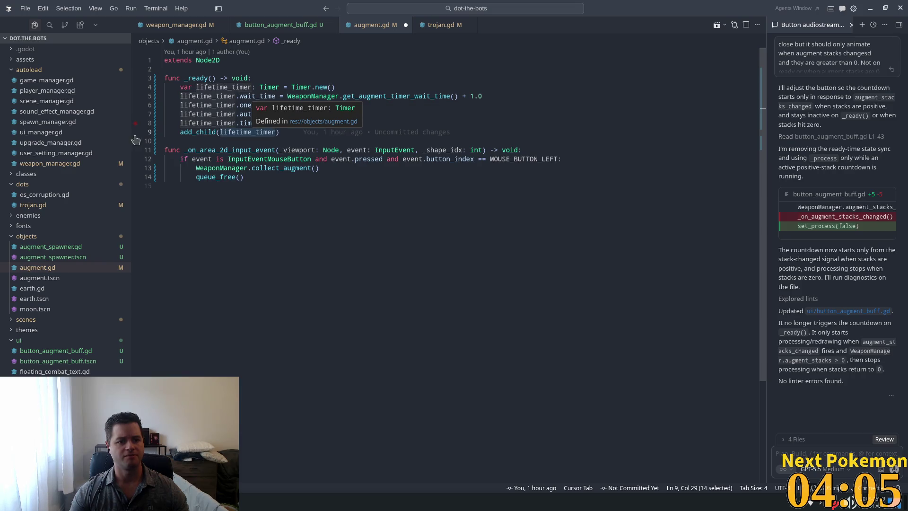
{"action": "left_click", "coordinate": [170, 141]}
{"action": "left_click", "coordinate": [543, 122]}
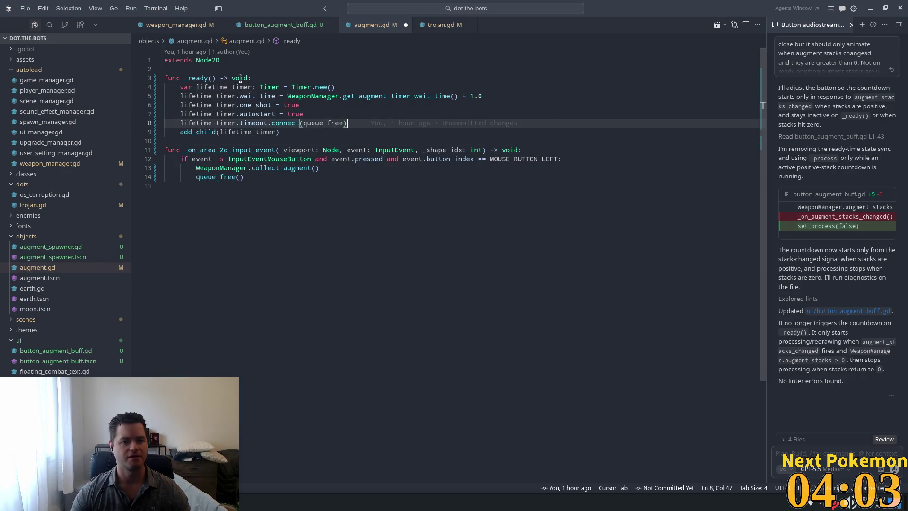
{"action": "double_click", "coordinate": [312, 123]}
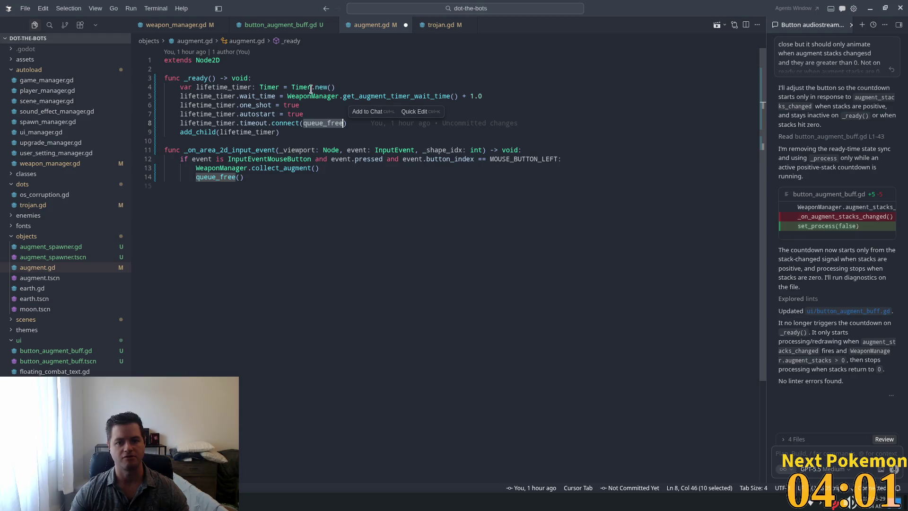
{"action": "left_click", "coordinate": [295, 96]}
{"action": "left_click", "coordinate": [252, 123]}
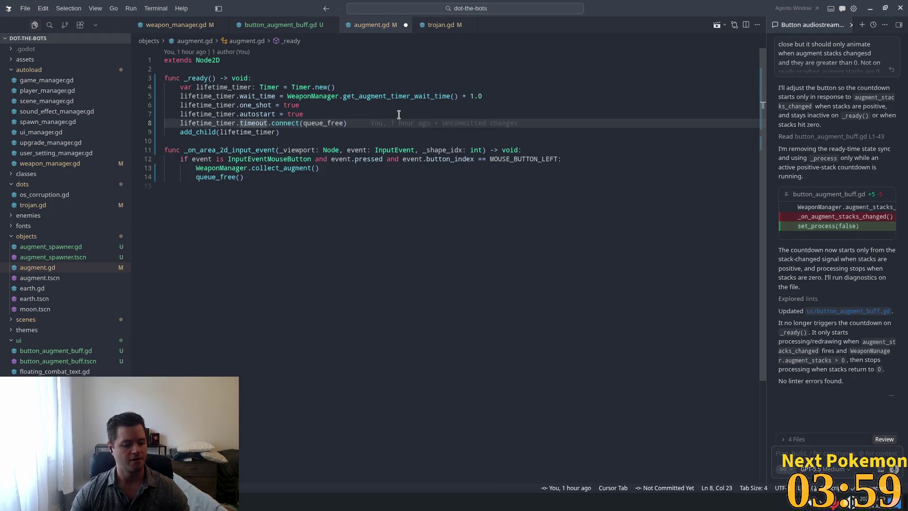
{"action": "key", "text": "ctrl+s"}
{"action": "key", "text": "alt+Tab"}
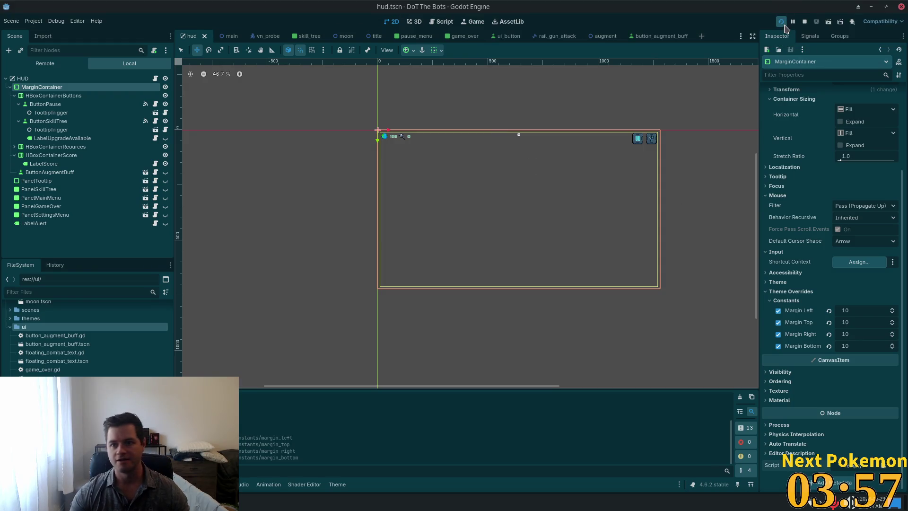
{"action": "left_click", "coordinate": [781, 21]}
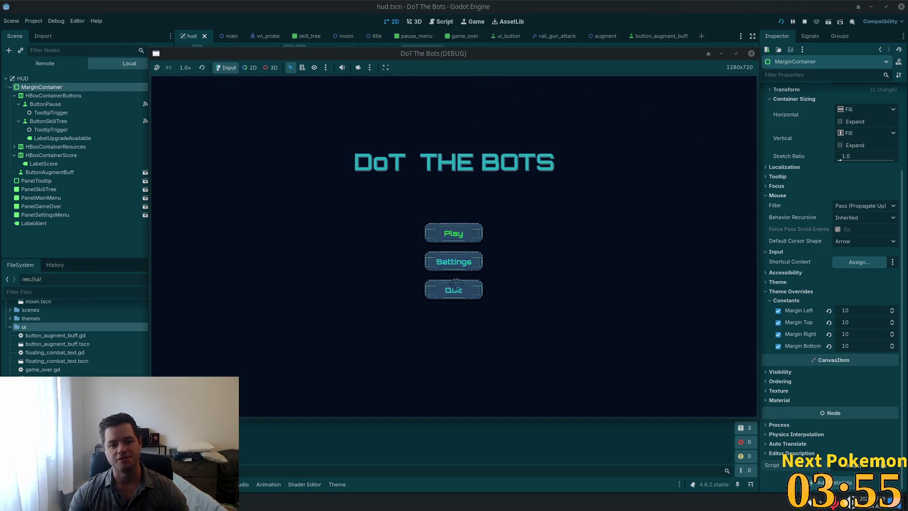
{"action": "left_click", "coordinate": [454, 237]}
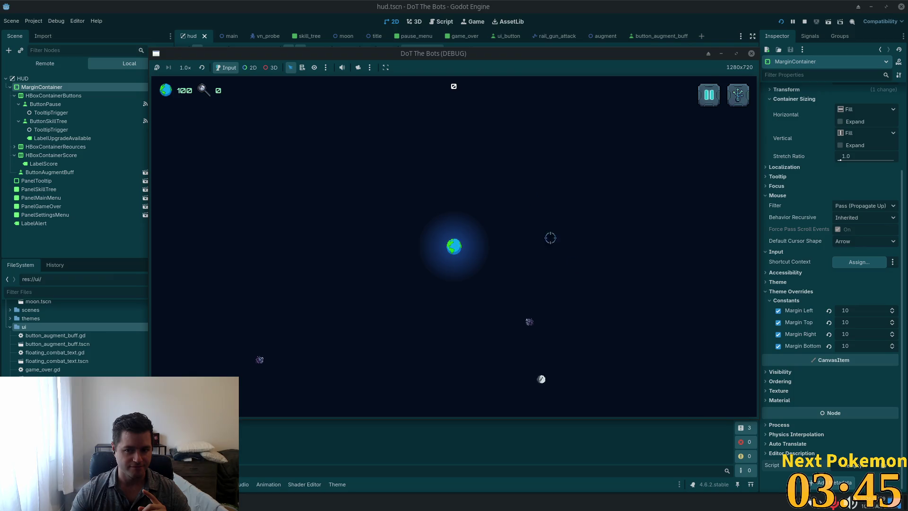
{"action": "left_click", "coordinate": [804, 22]}
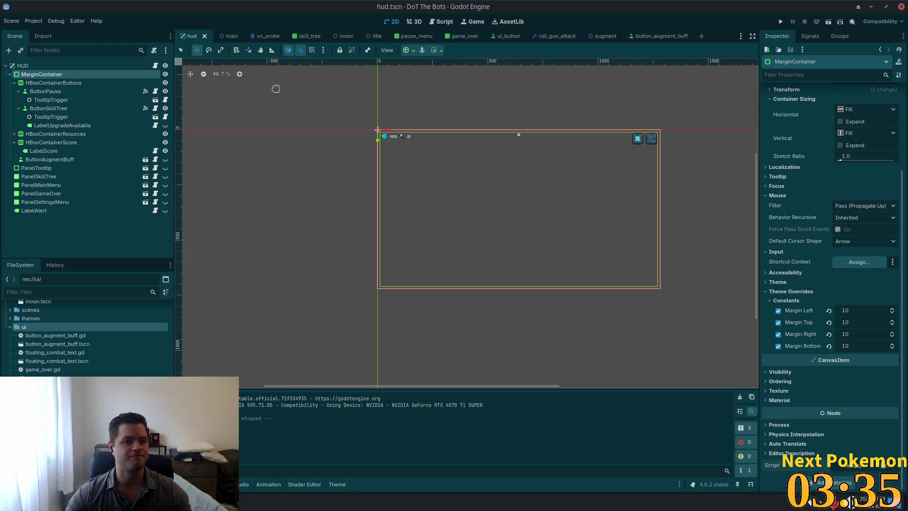
{"action": "left_click", "coordinate": [220, 36]}
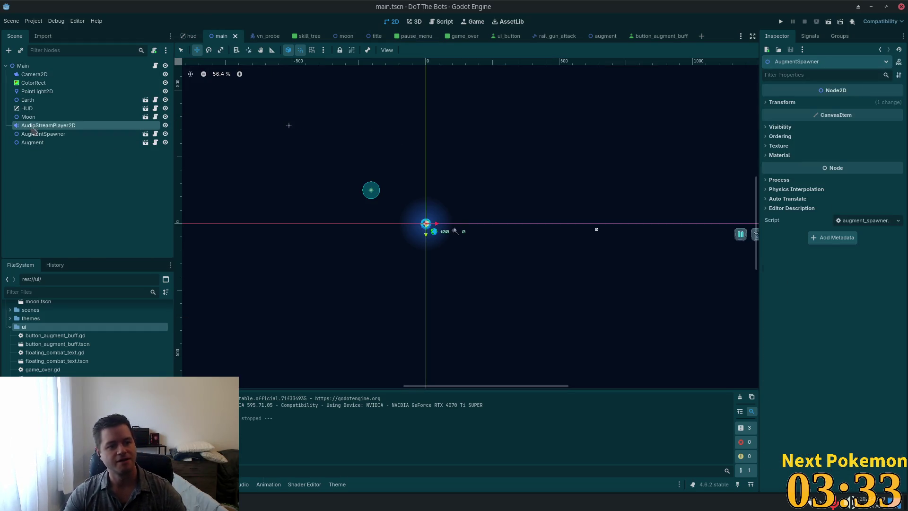
{"action": "left_click", "coordinate": [31, 142]}
{"action": "key", "text": "Delete"}
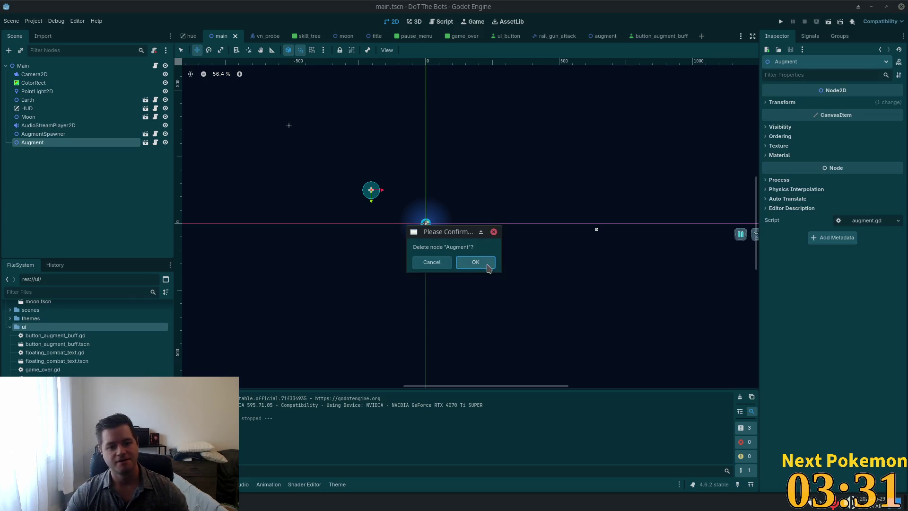
{"action": "left_click", "coordinate": [488, 265]}
{"action": "left_click", "coordinate": [42, 125]}
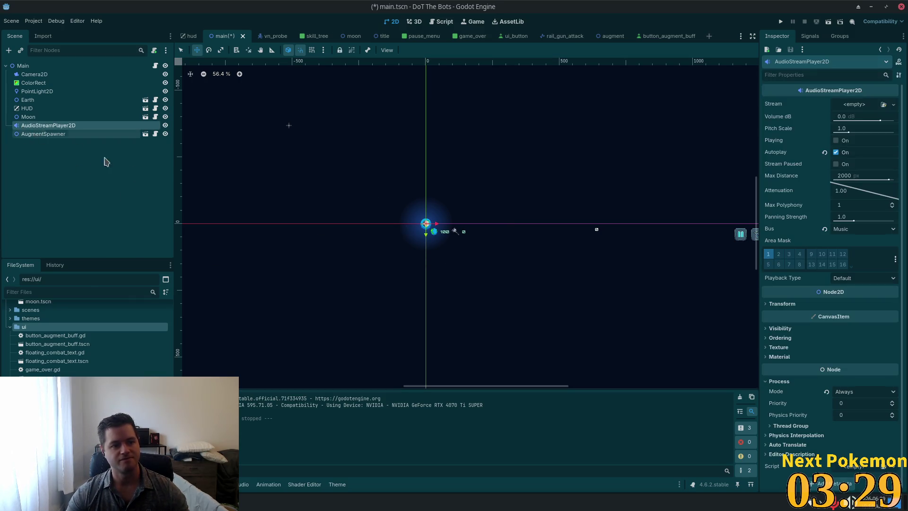
{"action": "left_click", "coordinate": [56, 134]}
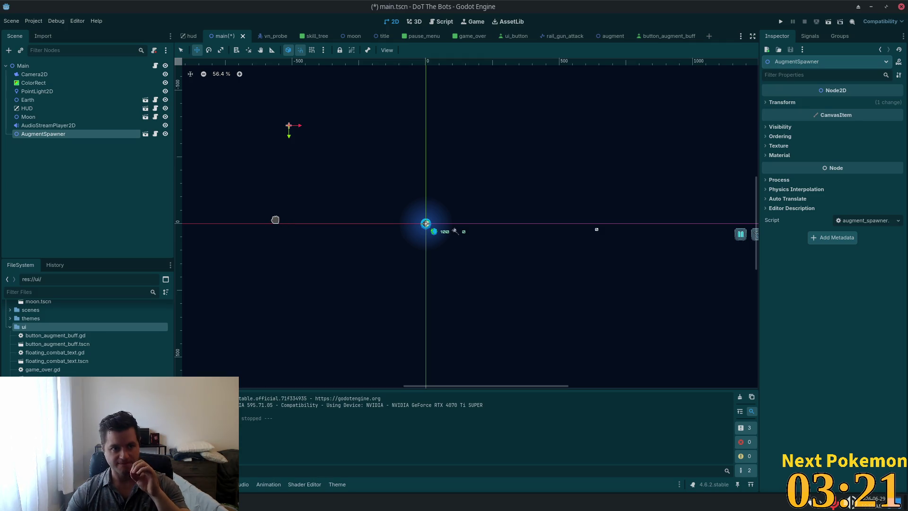
Switch to Cursor and open weapon_manager.gd via quick file search
{"action": "key", "text": "alt+Tab"}
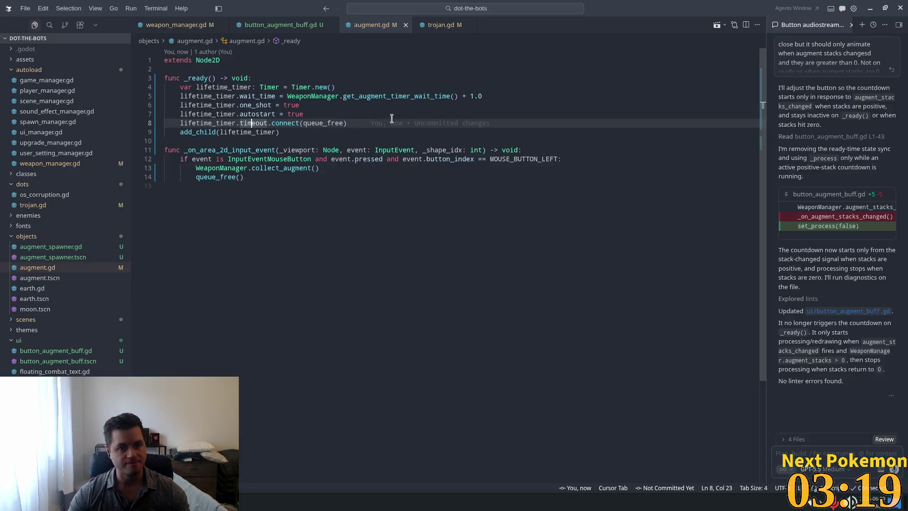
{"action": "key", "text": "ctrl+p"}
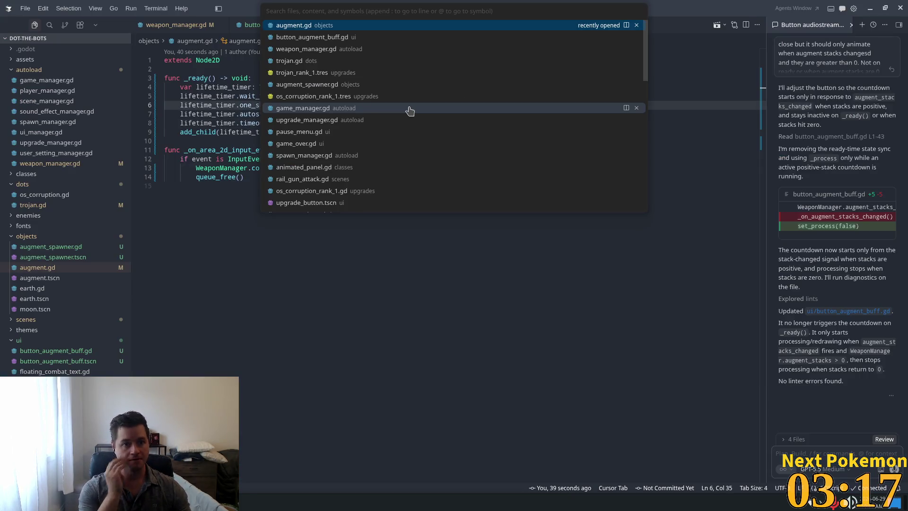
{"action": "type", "text": "weapon"}
{"action": "key", "text": "Return"}
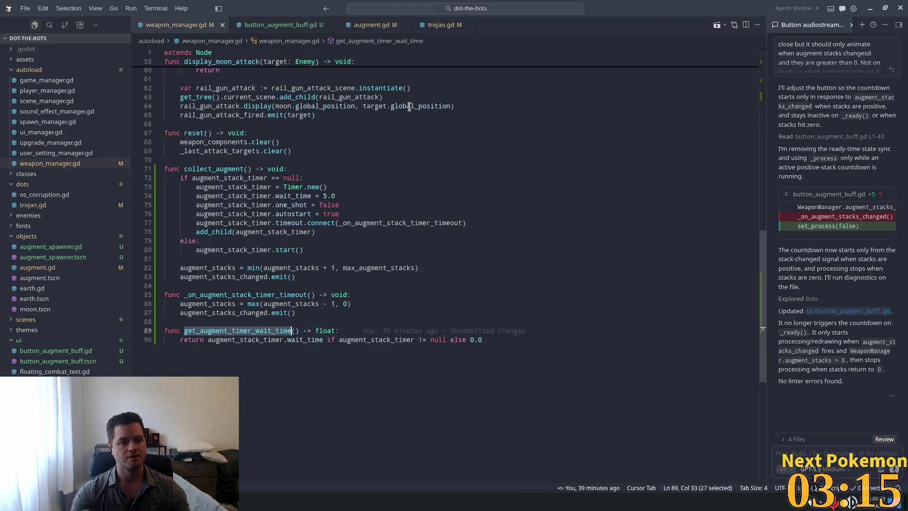
Look over get_augment_timer_wait_time and add_weapon_component in weapon_manager.gd
{"action": "left_click", "coordinate": [208, 285]}
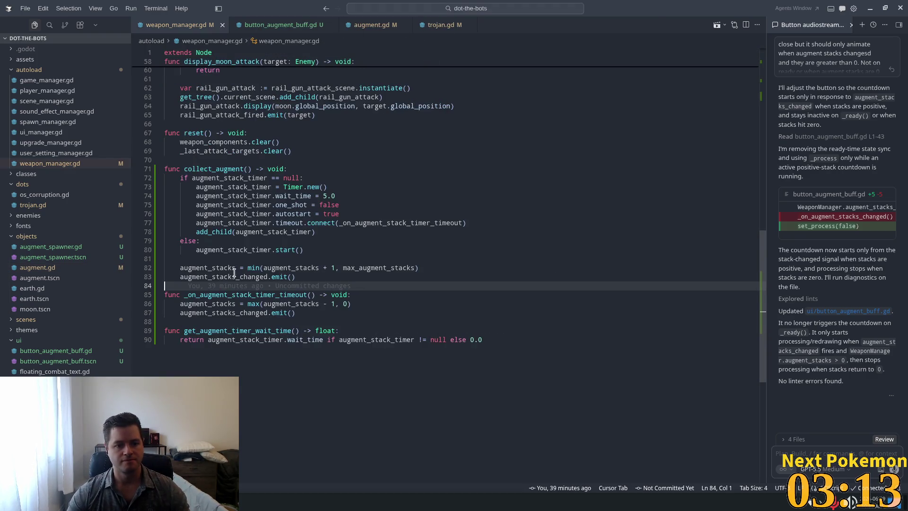
{"action": "left_click", "coordinate": [261, 259]}
{"action": "scroll", "coordinate": [275, 303], "scroll_direction": "up", "scroll_amount": 3}
{"action": "scroll", "coordinate": [274, 304], "scroll_direction": "down", "scroll_amount": 4}
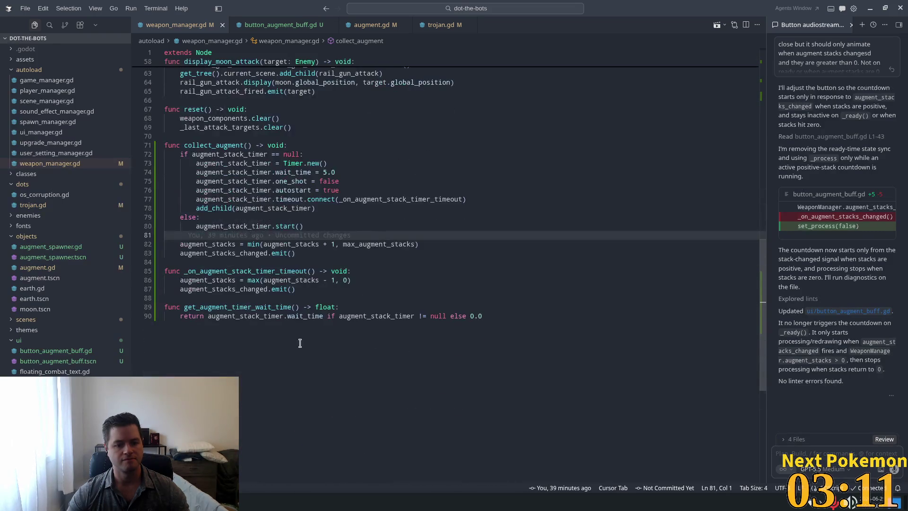
{"action": "left_click", "coordinate": [284, 315]}
{"action": "double_click", "coordinate": [251, 306]}
{"action": "scroll", "coordinate": [290, 316], "scroll_direction": "up", "scroll_amount": 15}
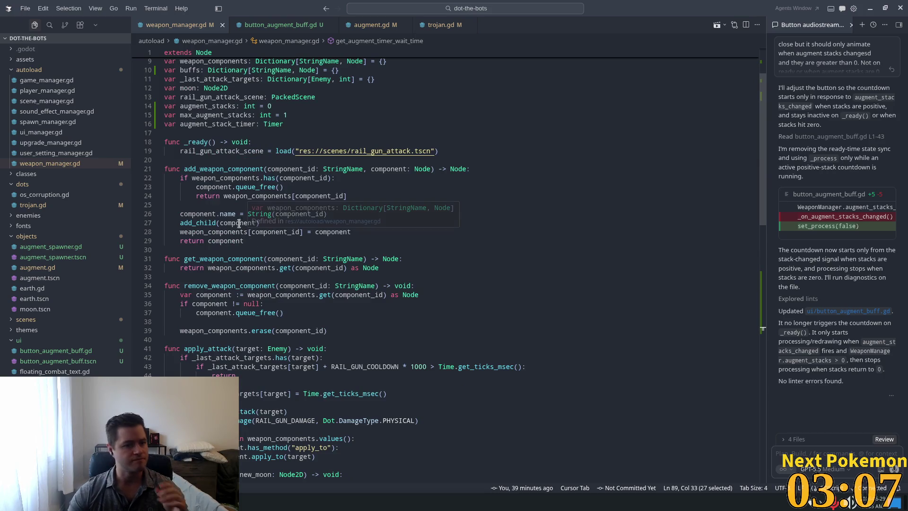
{"action": "left_click", "coordinate": [204, 178]}
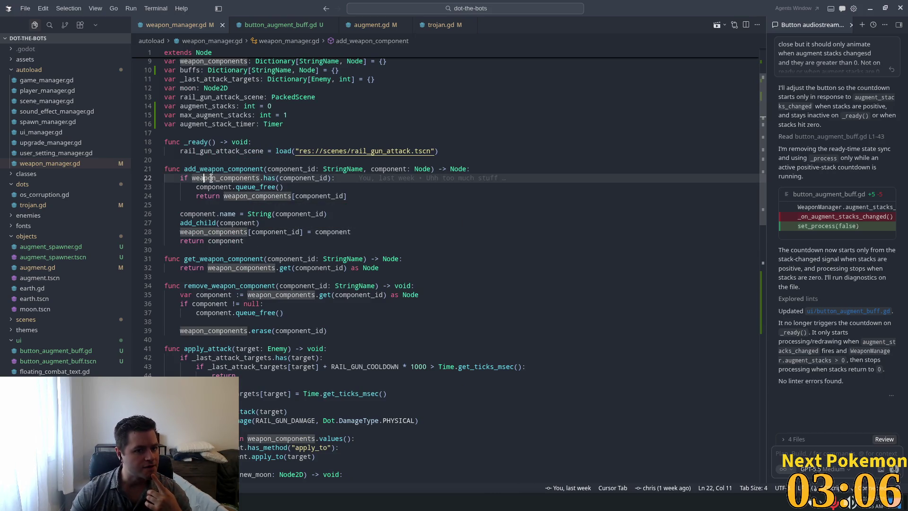
Search the file for augment_stack_timer uses and the collect_augment function header
{"action": "double_click", "coordinate": [219, 124]}
{"action": "scroll", "coordinate": [532, 191], "scroll_direction": "down", "scroll_amount": 4}
{"action": "key", "text": "ctrl+f"}
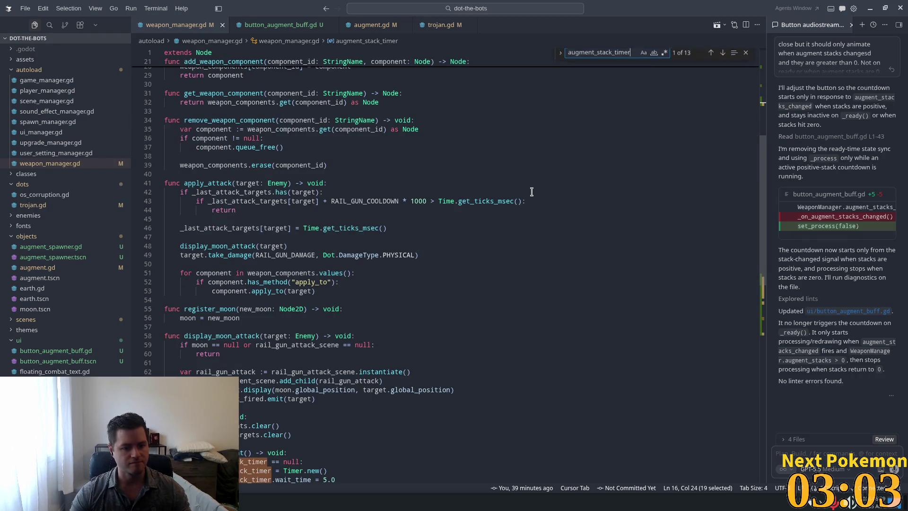
{"action": "key", "text": "Return"}
{"action": "scroll", "coordinate": [531, 182], "scroll_direction": "down", "scroll_amount": 4}
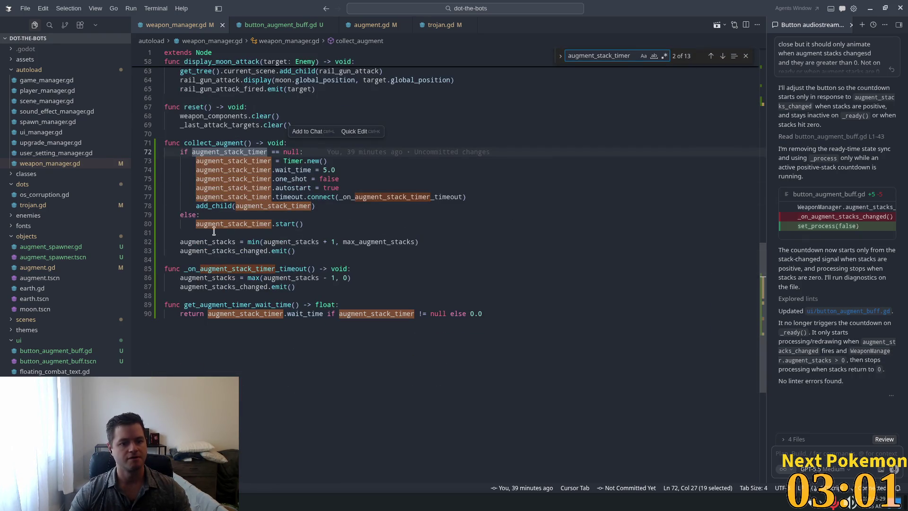
{"action": "triple_click", "coordinate": [204, 143]}
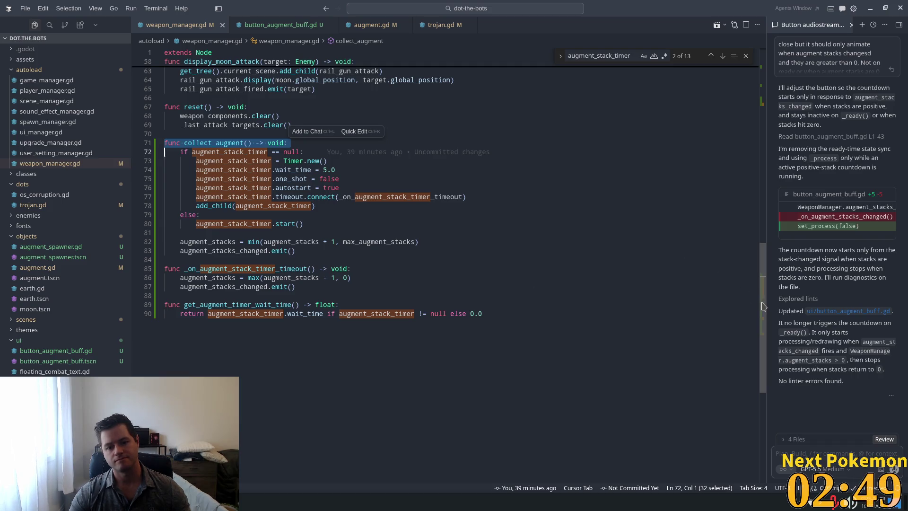
{"action": "left_click_drag", "start_coordinate": [762, 307], "coordinate": [762, 111]}
Add const BASE_AUGMENT_TIMER_WAIT_TIME = 5.0 below the cooldown constant
{"action": "left_click", "coordinate": [392, 127]}
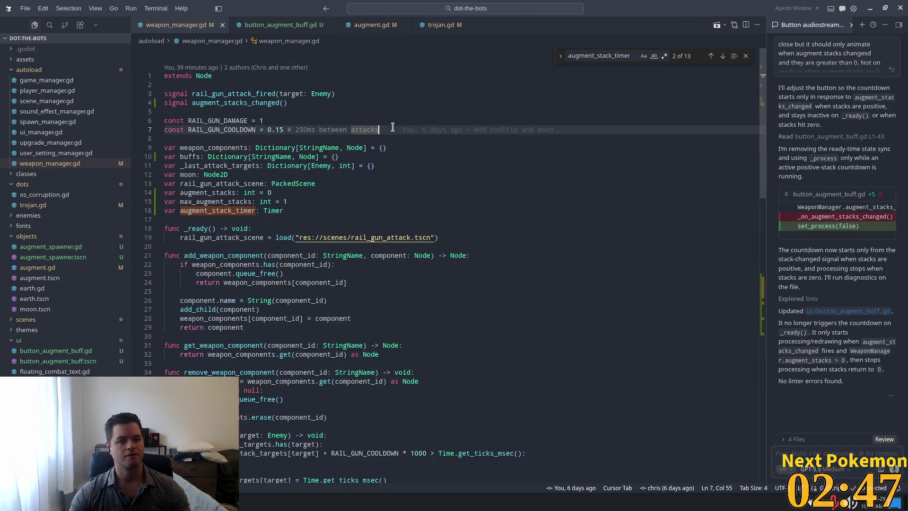
{"action": "key", "text": "Return"}
{"action": "type", "text": "const BA"}
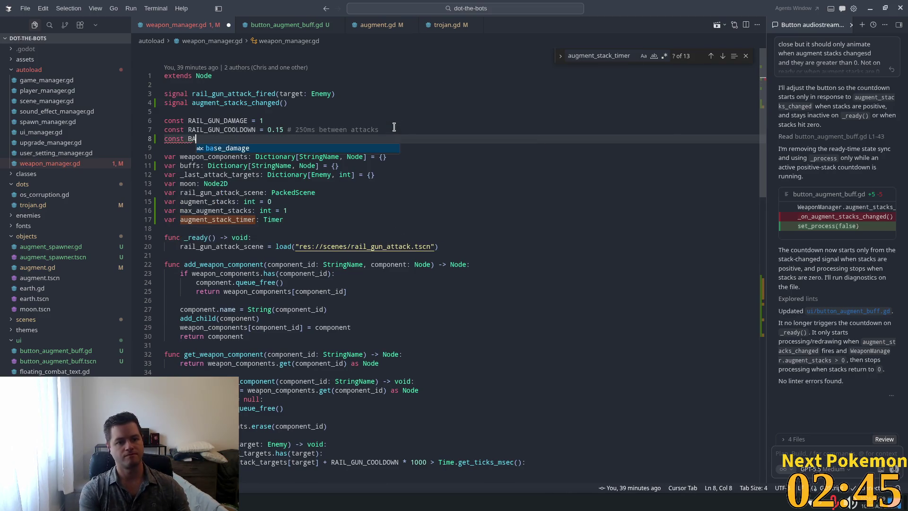
{"action": "type", "text": "S"}
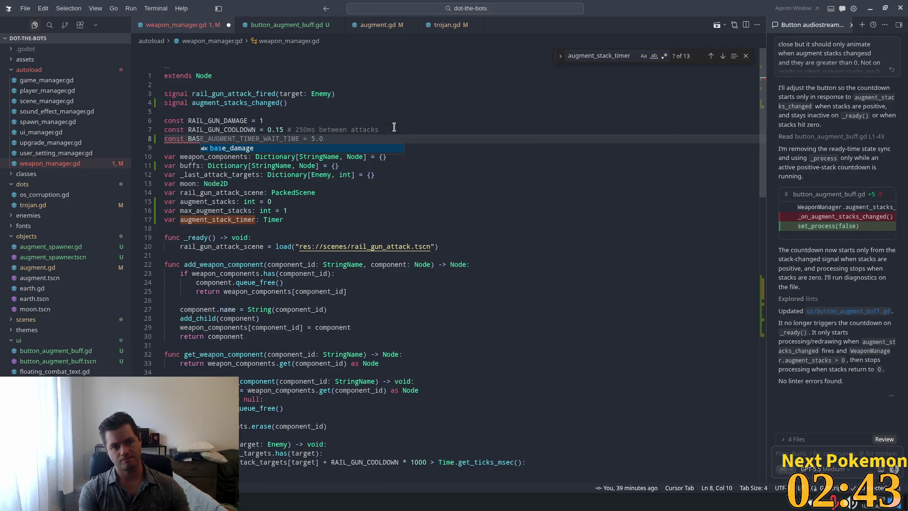
{"action": "key", "text": "Tab"}
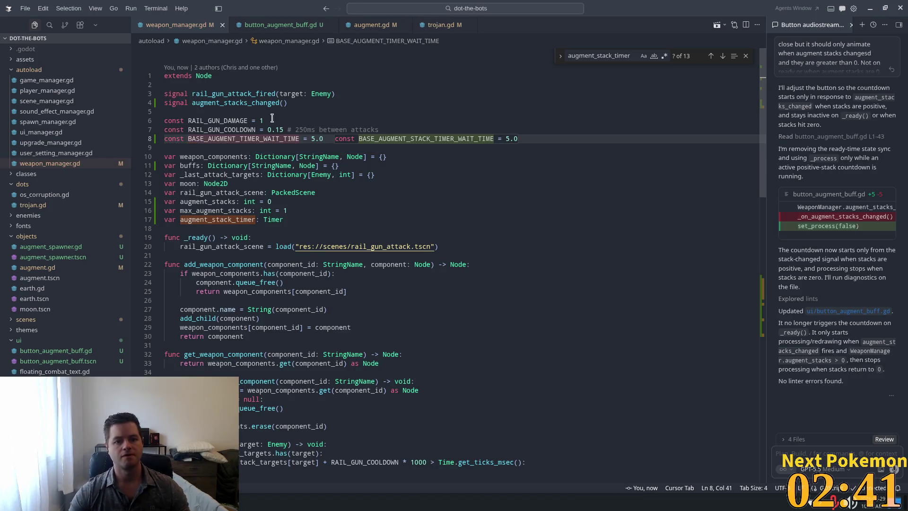
{"action": "left_click", "coordinate": [272, 118]}
{"action": "left_click", "coordinate": [208, 130]}
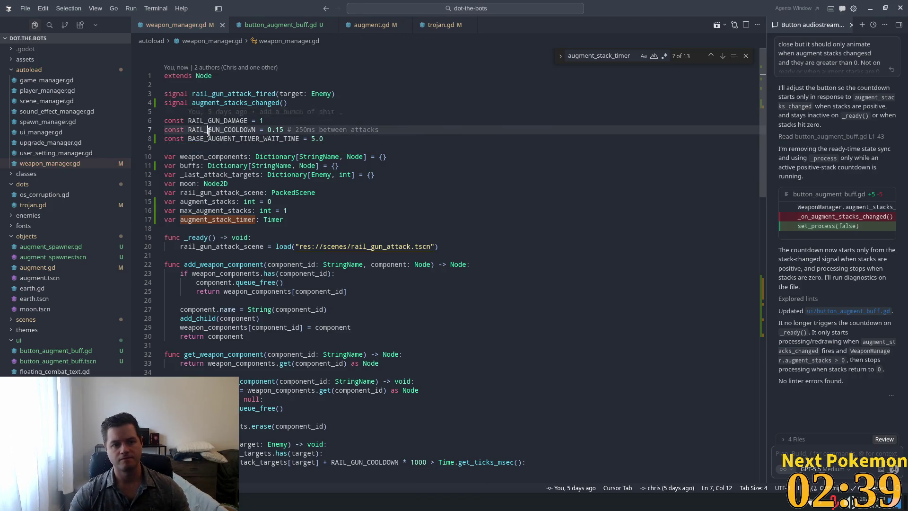
{"action": "left_click", "coordinate": [350, 139]}
{"action": "left_click", "coordinate": [407, 198]}
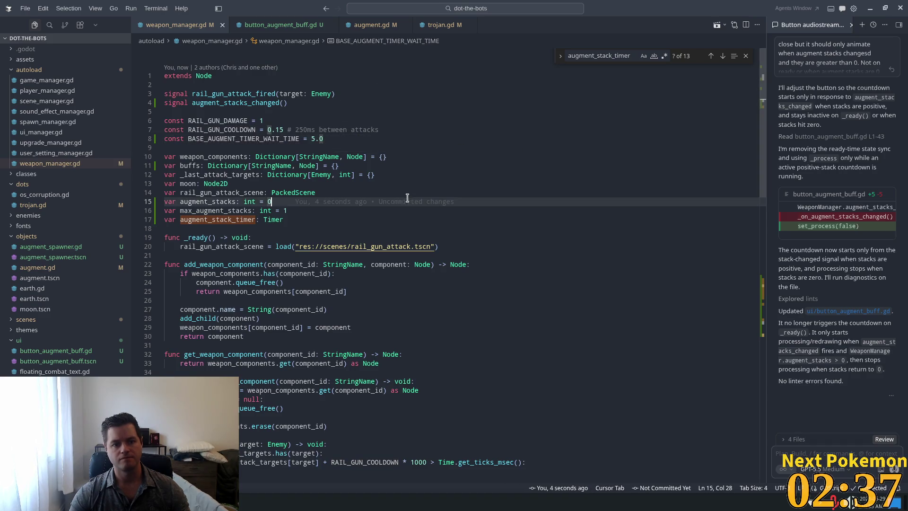
Replace the 0.0 default return with BASE_AUGMENT_TIMER_WAIT_TIME, rejecting the suggested timeout change
{"action": "scroll", "coordinate": [407, 198], "scroll_direction": "down", "scroll_amount": 10}
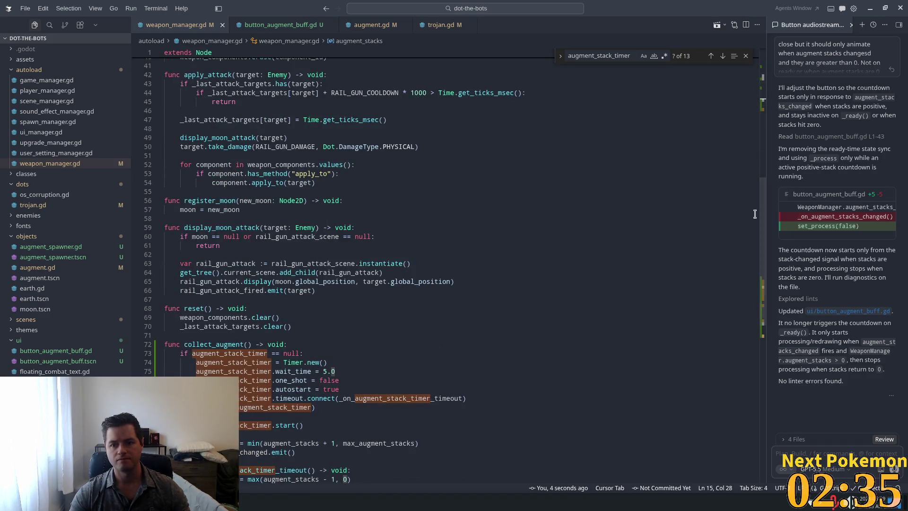
{"action": "scroll", "coordinate": [621, 284], "scroll_direction": "down", "scroll_amount": 11}
{"action": "scroll", "coordinate": [621, 283], "scroll_direction": "up", "scroll_amount": 2}
{"action": "left_click", "coordinate": [488, 201]}
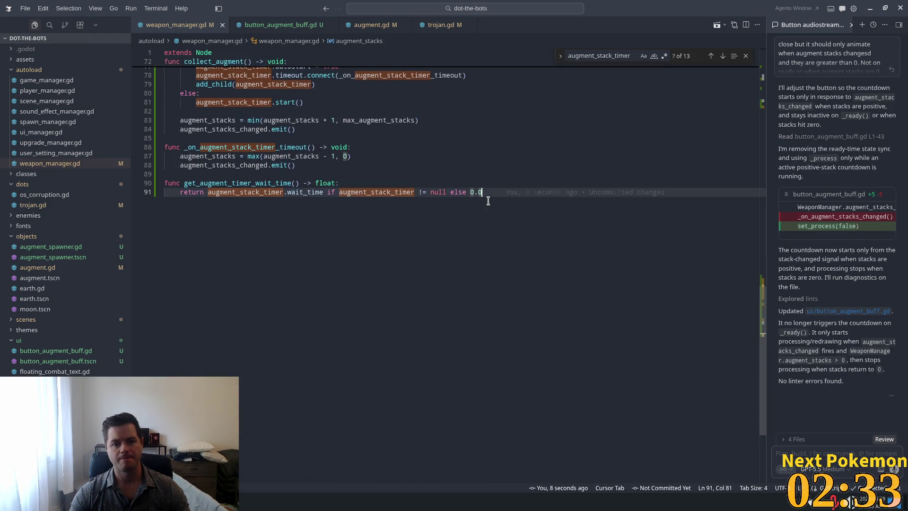
{"action": "key", "text": "shift+Left"}
{"action": "key", "text": "shift+Left"}
{"action": "key", "text": "shift+Left"}
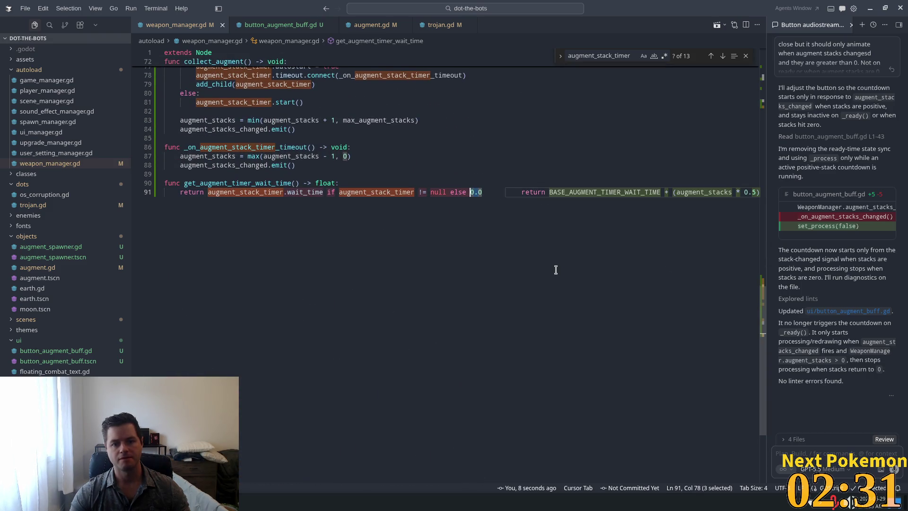
{"action": "type", "text": "BASE_AUGMENT_TIMER_WAIT_TIME"}
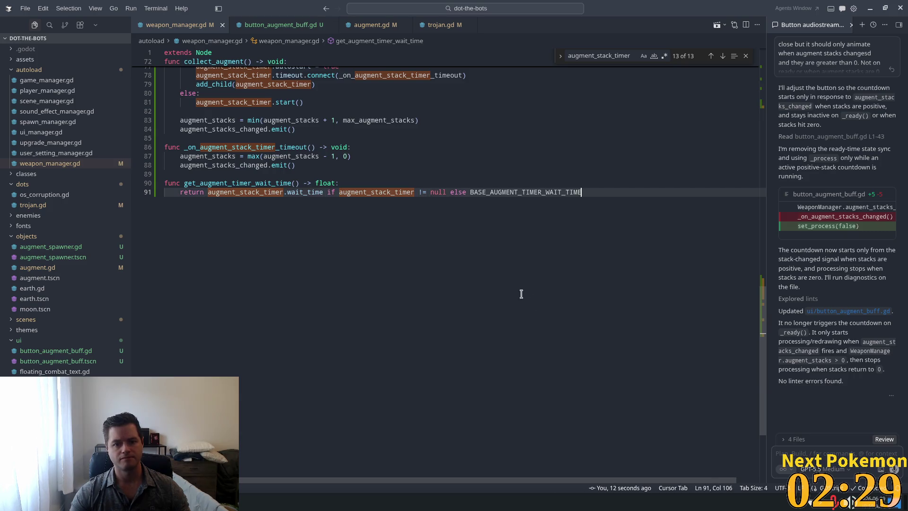
{"action": "left_click", "coordinate": [369, 147]}
{"action": "scroll", "coordinate": [376, 213], "scroll_direction": "up", "scroll_amount": 3}
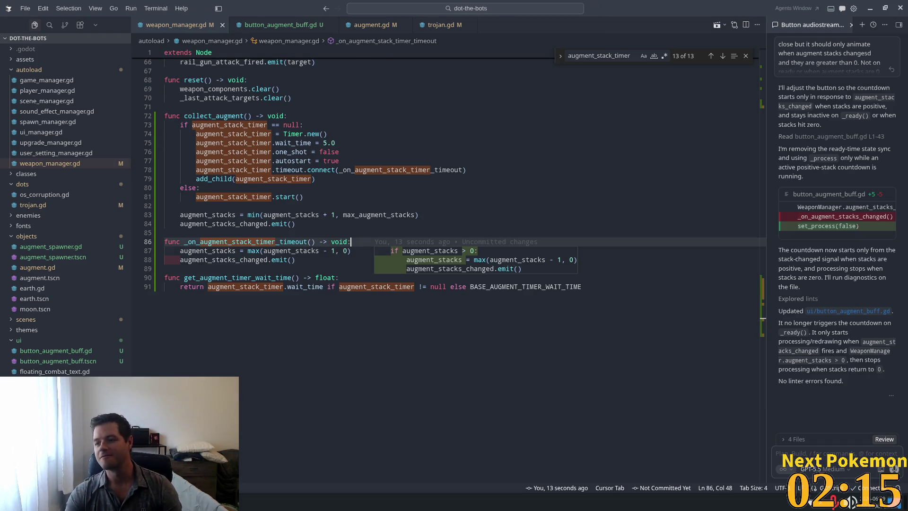
{"action": "key", "text": "Escape"}
{"action": "left_click", "coordinate": [412, 116]}
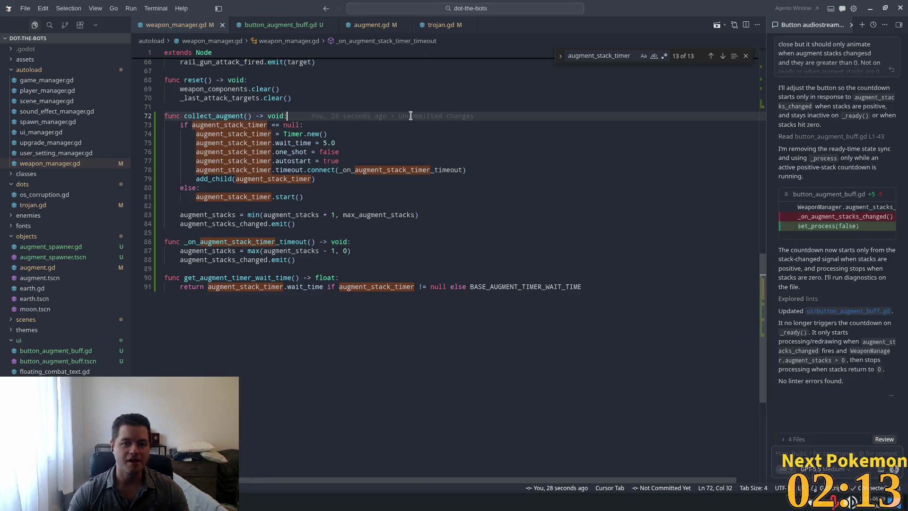
{"action": "key", "text": "alt+Tab"}
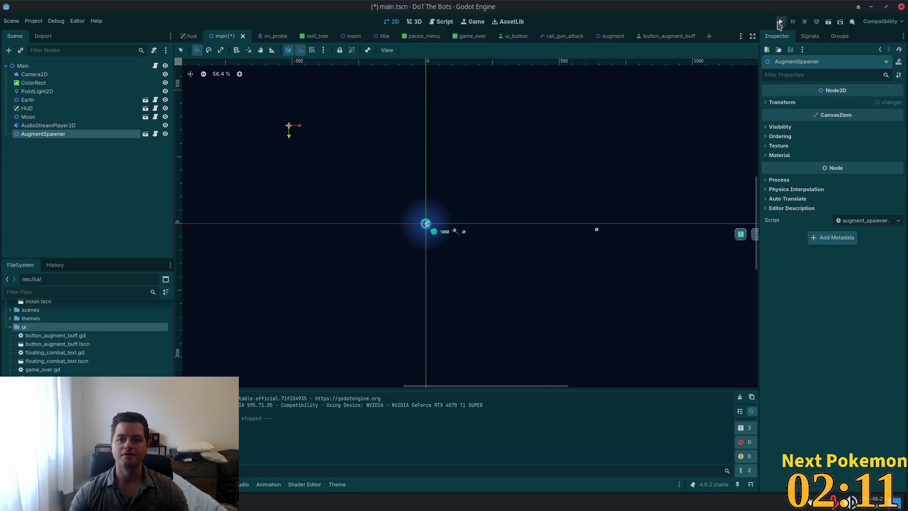
Run DoT The Bots, sweep the rail gun across bots, and buy the second skill-tree upgrade
{"action": "left_click", "coordinate": [780, 22]}
{"action": "left_click", "coordinate": [444, 232]}
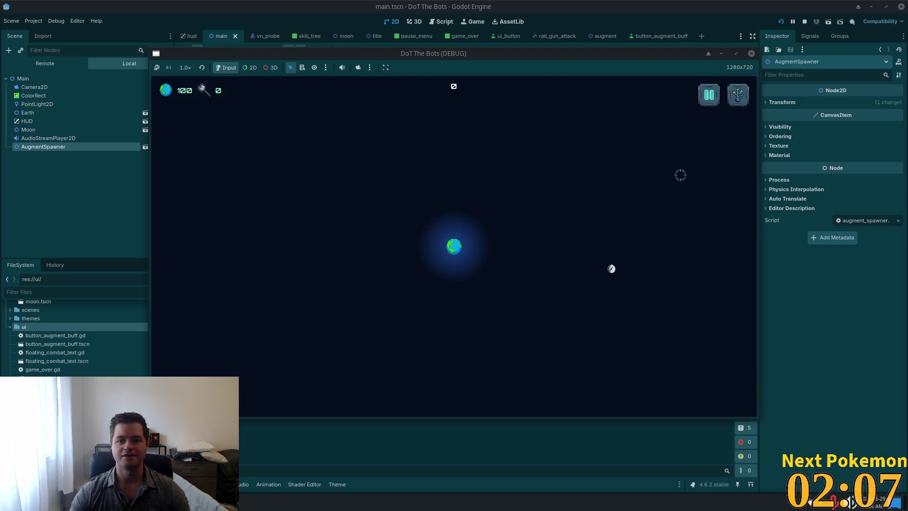
{"action": "key", "text": "Tab"}
{"action": "key", "text": "Tab"}
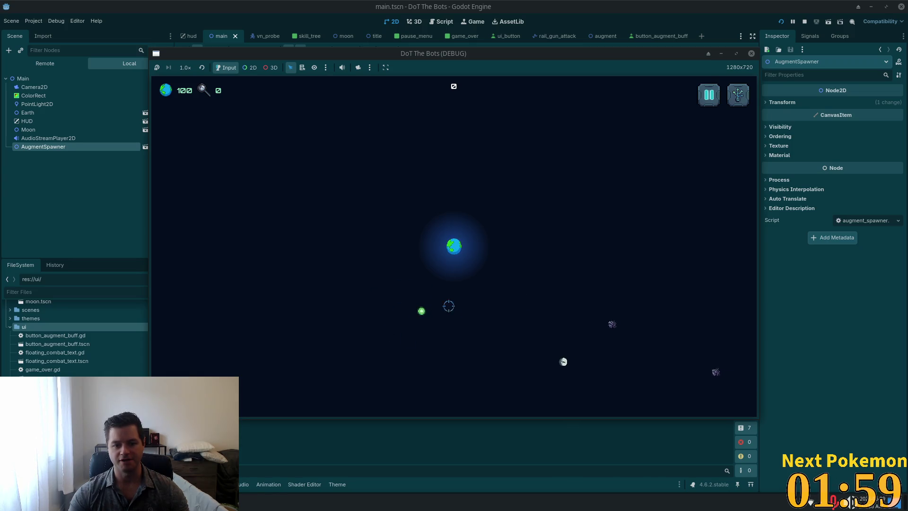
{"action": "mouse_move", "coordinate": [603, 300]}
{"action": "left_mouse_down"}
{"action": "mouse_move", "coordinate": [557, 306]}
{"action": "mouse_move", "coordinate": [490, 286]}
{"action": "left_mouse_up"}
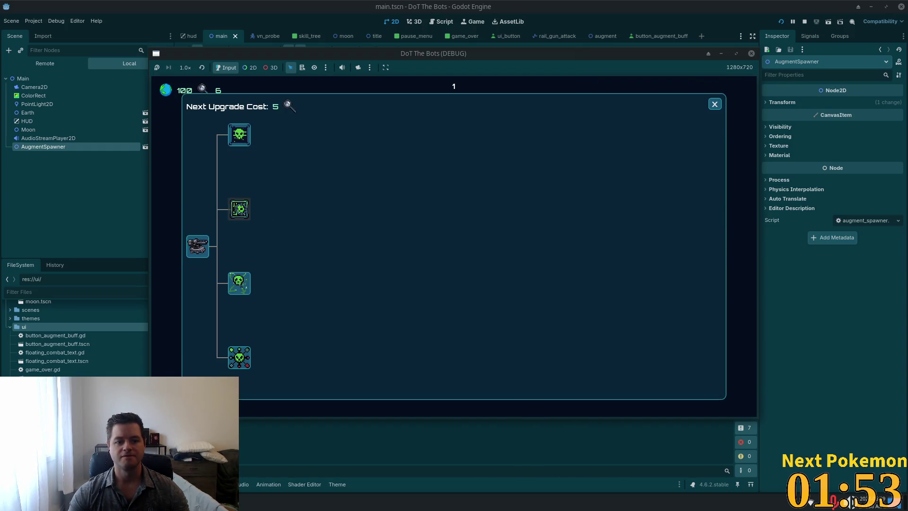
{"action": "left_click", "coordinate": [239, 209]}
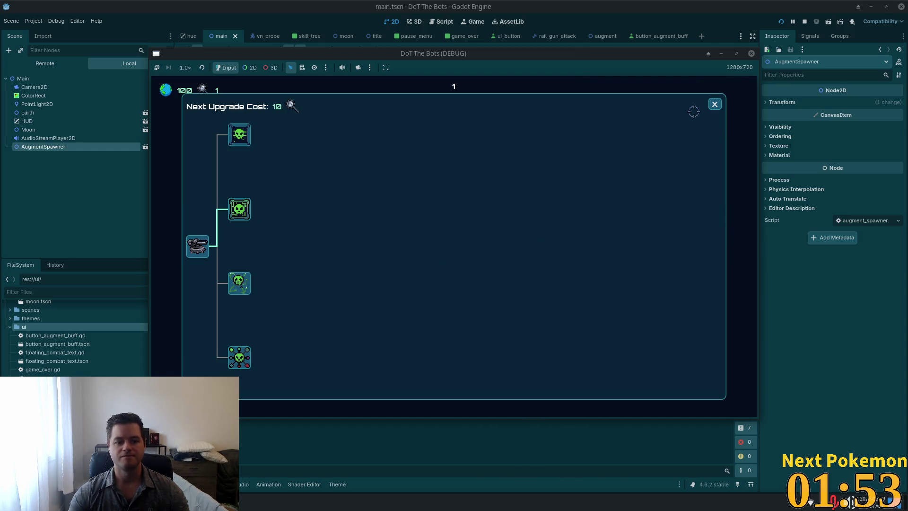
{"action": "left_click", "coordinate": [714, 104]}
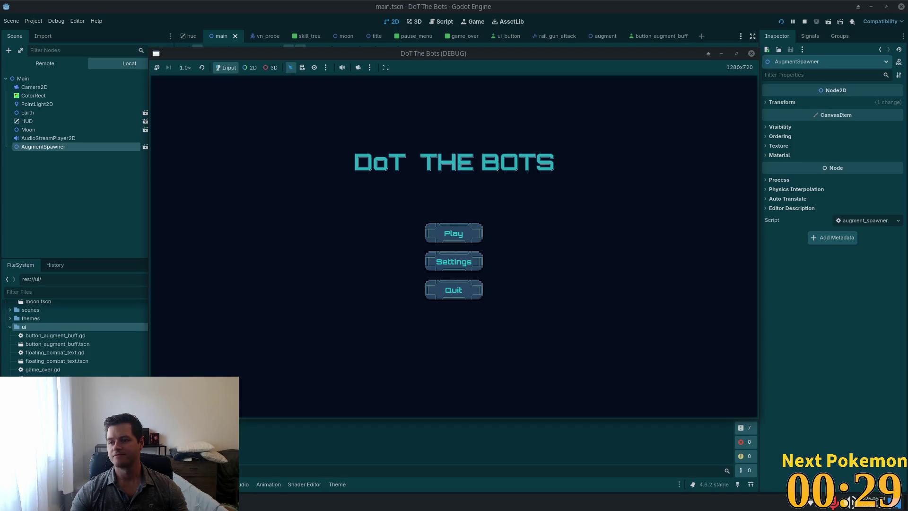
{"action": "key", "text": "alt+Tab"}
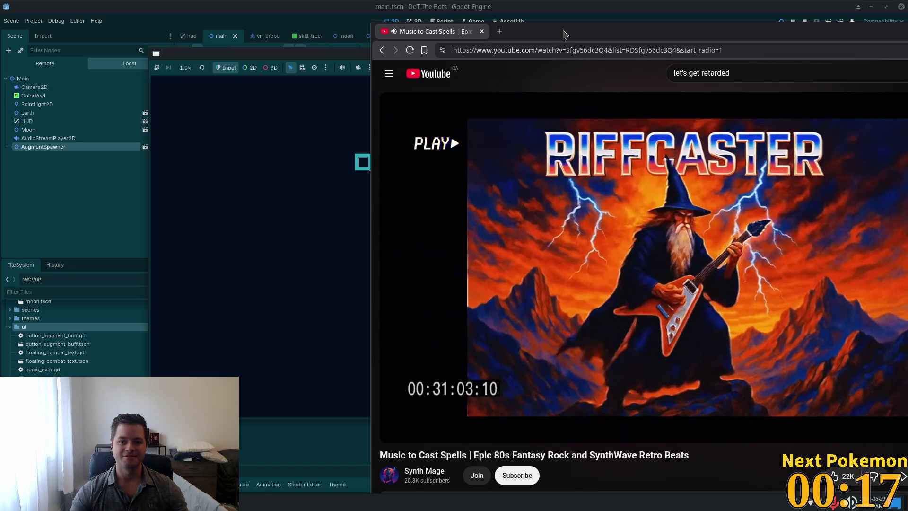
{"action": "key", "text": "super+Page_Down"}
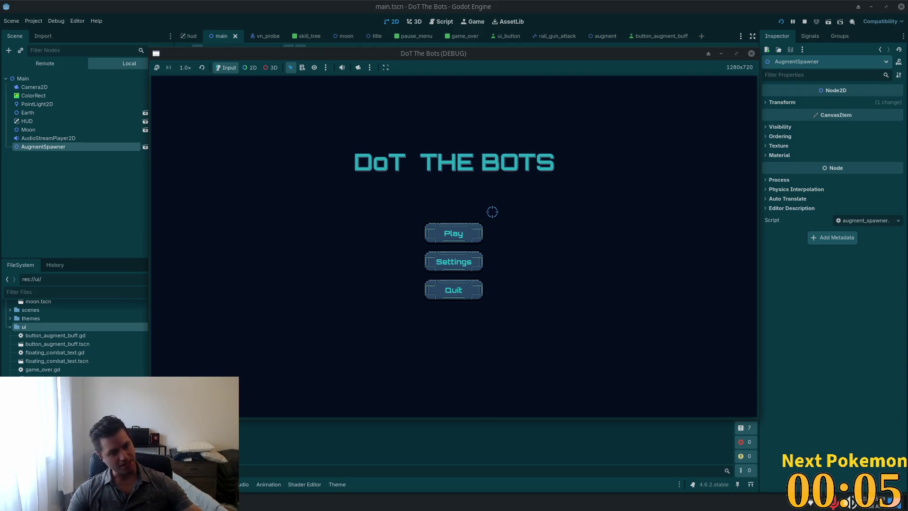
Play a round collecting green augment pickups, restart after Game Over, and collect two more
{"action": "key", "text": "Return"}
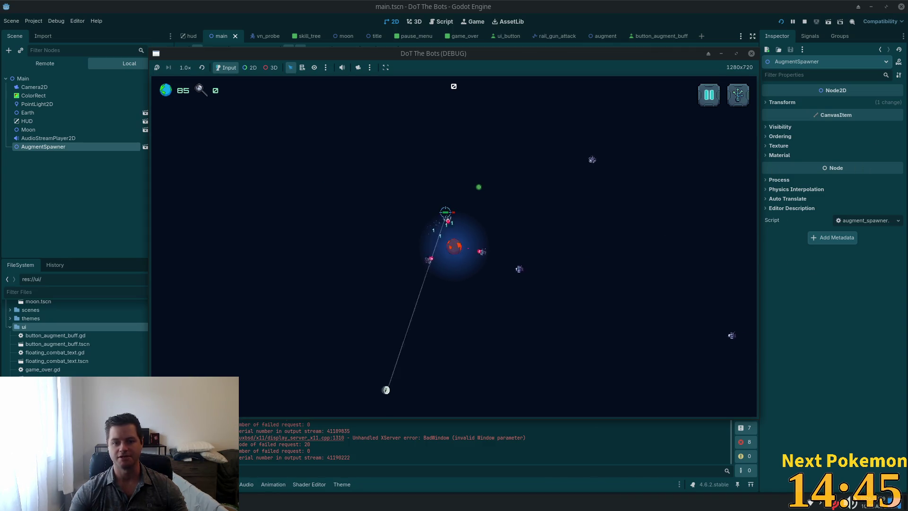
{"action": "left_click", "coordinate": [479, 186]}
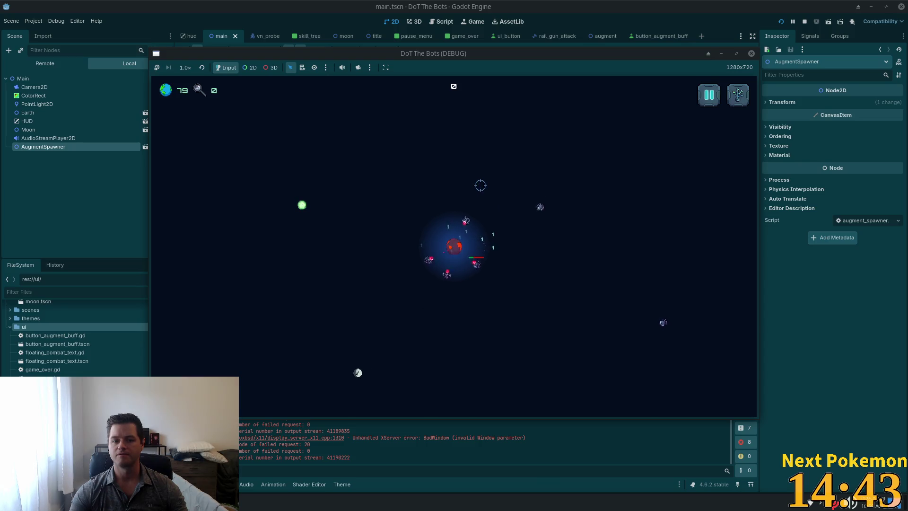
{"action": "left_click", "coordinate": [302, 206]}
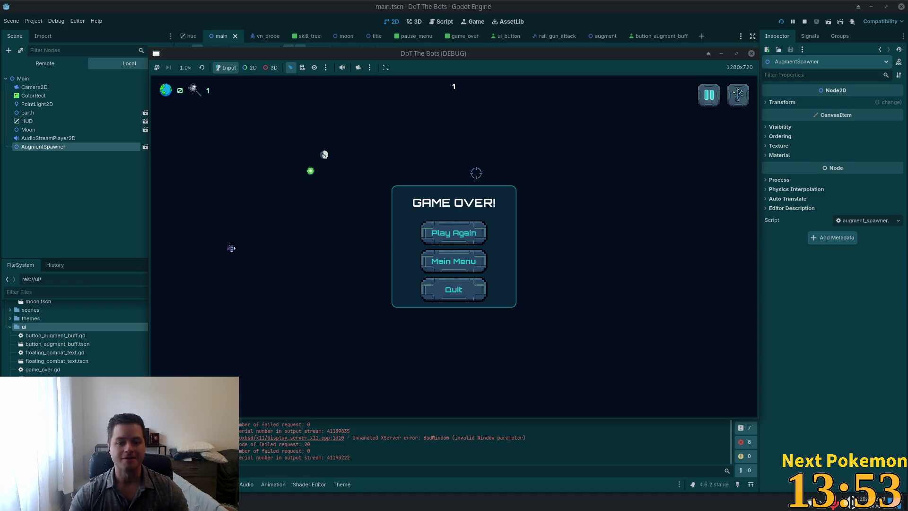
{"action": "left_click", "coordinate": [458, 233]}
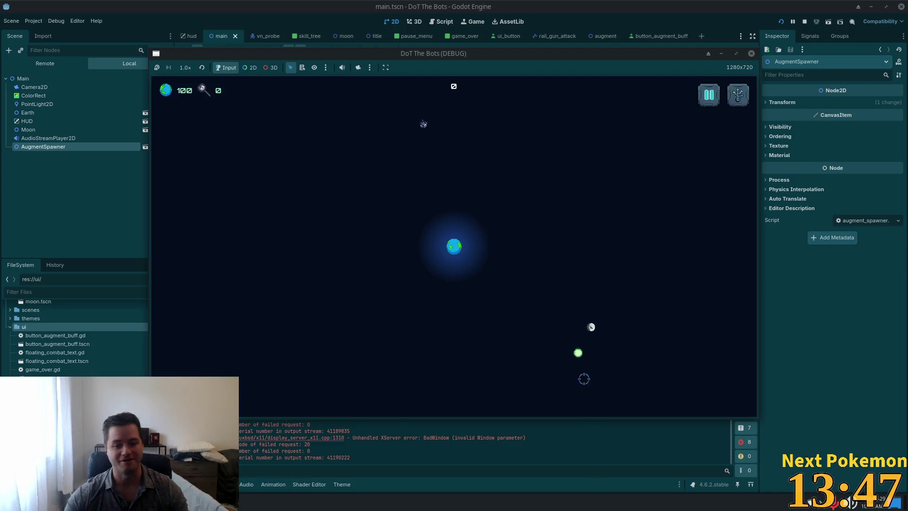
{"action": "left_click", "coordinate": [578, 352]}
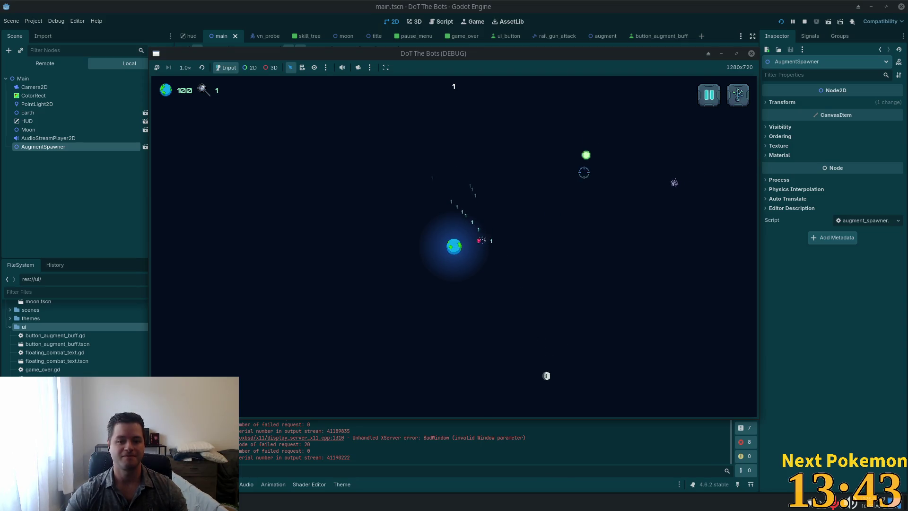
{"action": "left_click", "coordinate": [585, 156]}
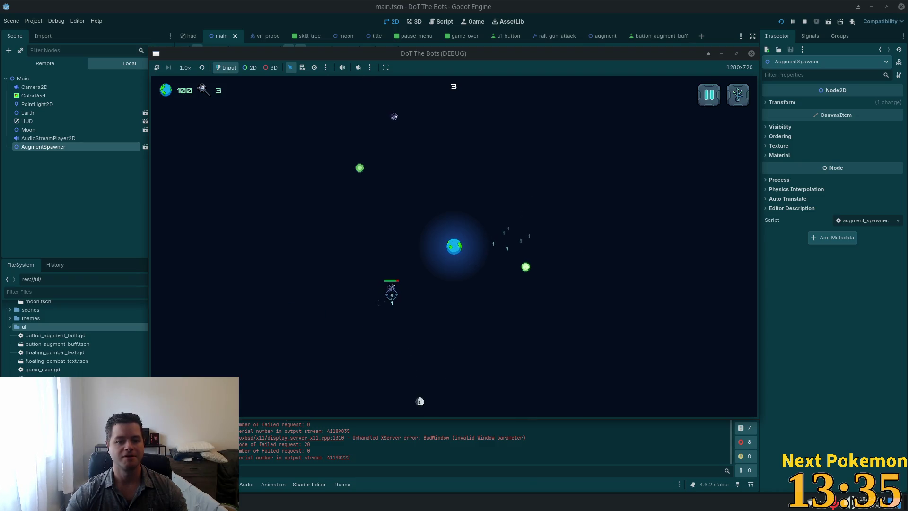
Stop the game, delete AugmentSpawner from main.tscn, and bring up trojan_rank_1.gd
{"action": "key", "text": "F8"}
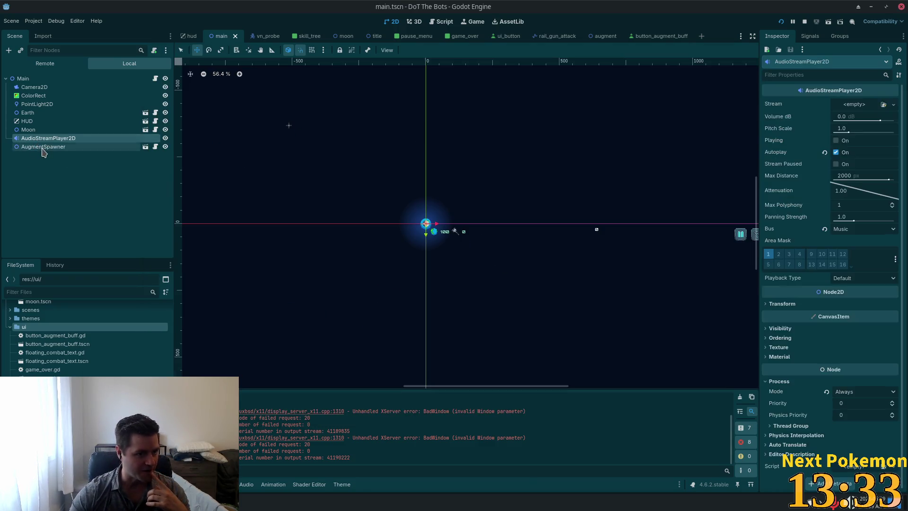
{"action": "left_click", "coordinate": [804, 22]}
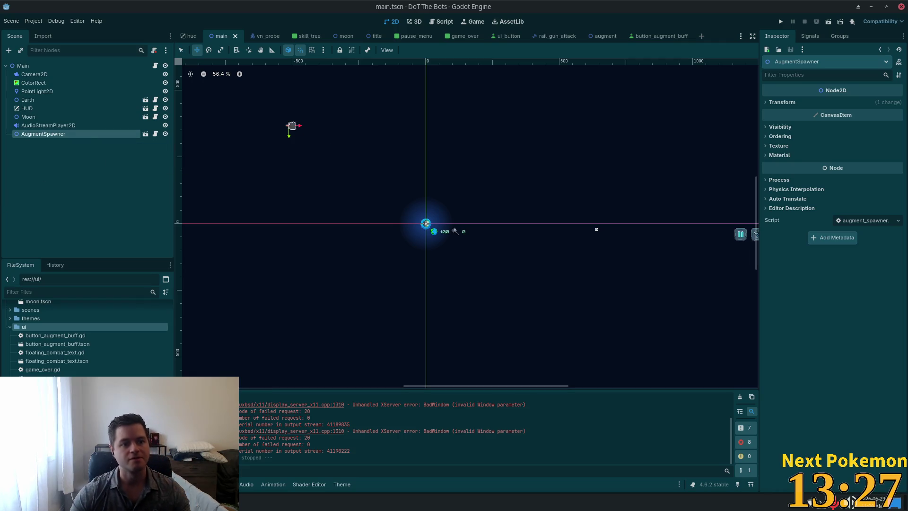
{"action": "key", "text": "Delete"}
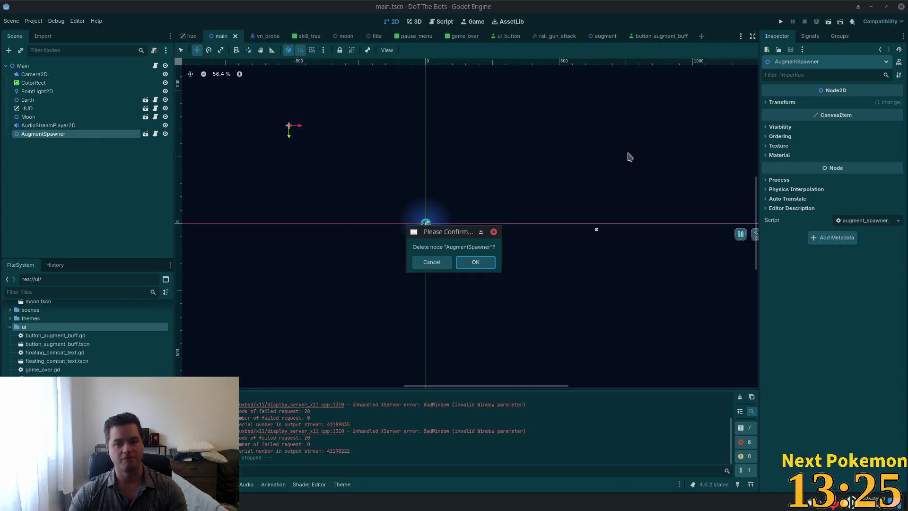
{"action": "left_click", "coordinate": [476, 262]}
{"action": "scroll", "coordinate": [85, 338], "scroll_direction": "down", "scroll_amount": 10}
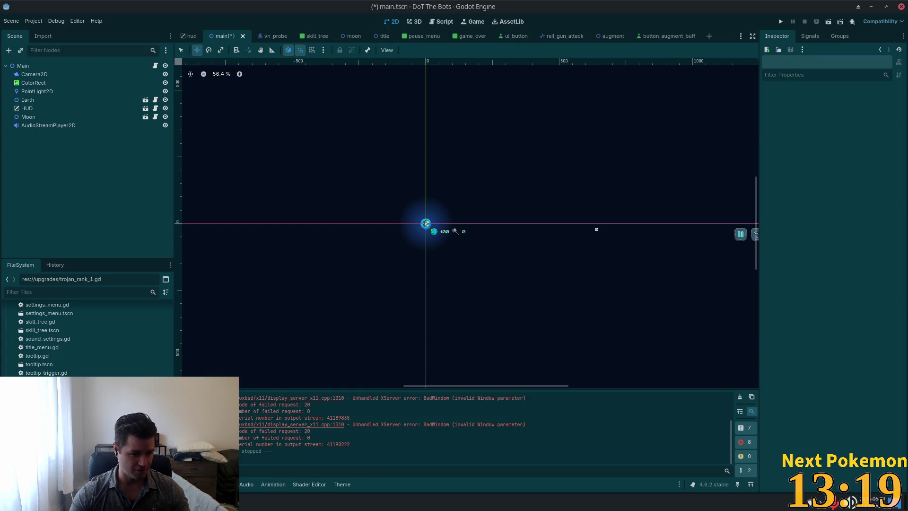
{"action": "key", "text": "ctrl+F3"}
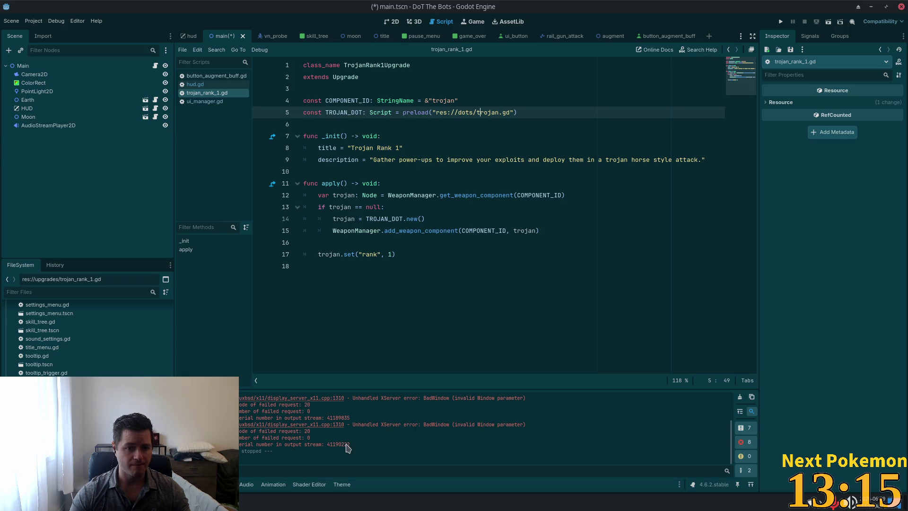
Add an AUGMENT_SPAWNER preload constant for augment_spawner.tscn below TROJAN_DOT and save
{"action": "left_click", "coordinate": [362, 183]}
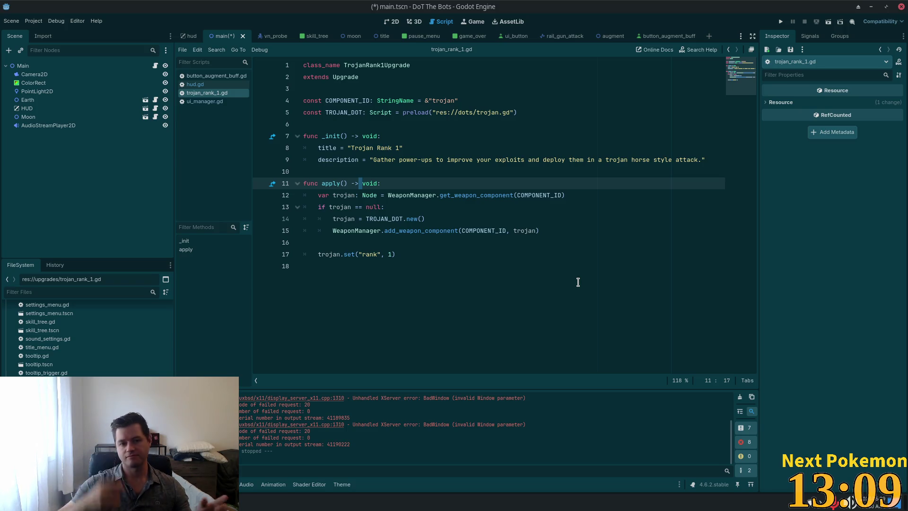
{"action": "double_click", "coordinate": [440, 231]}
{"action": "left_click", "coordinate": [549, 220]}
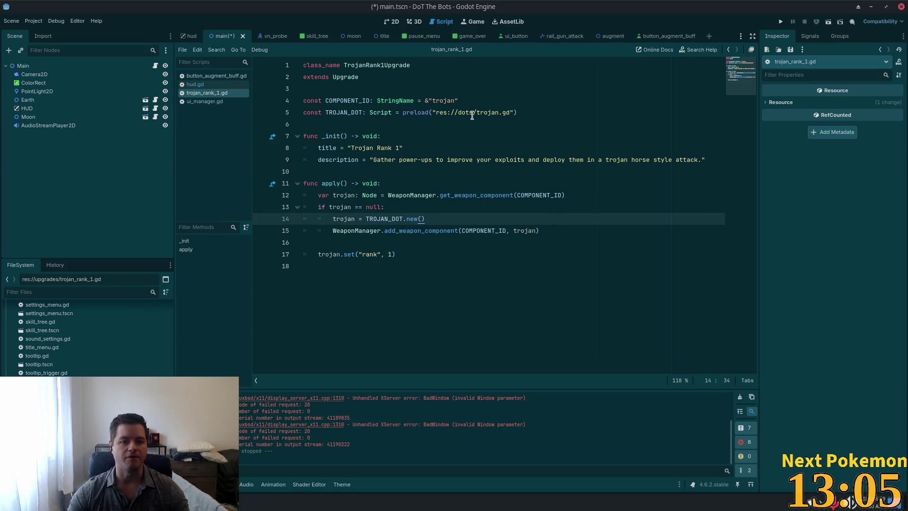
{"action": "left_click", "coordinate": [531, 117]}
{"action": "key", "text": "Return"}
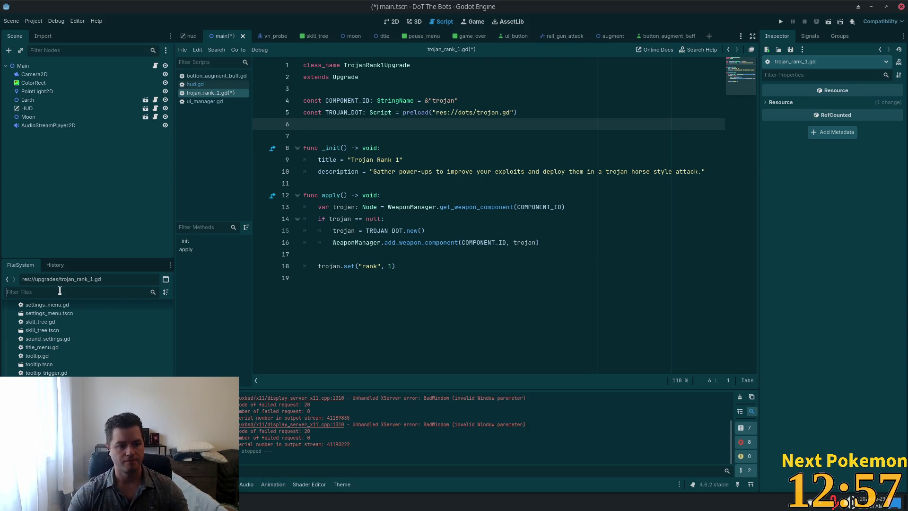
{"action": "type", "text": "augment"}
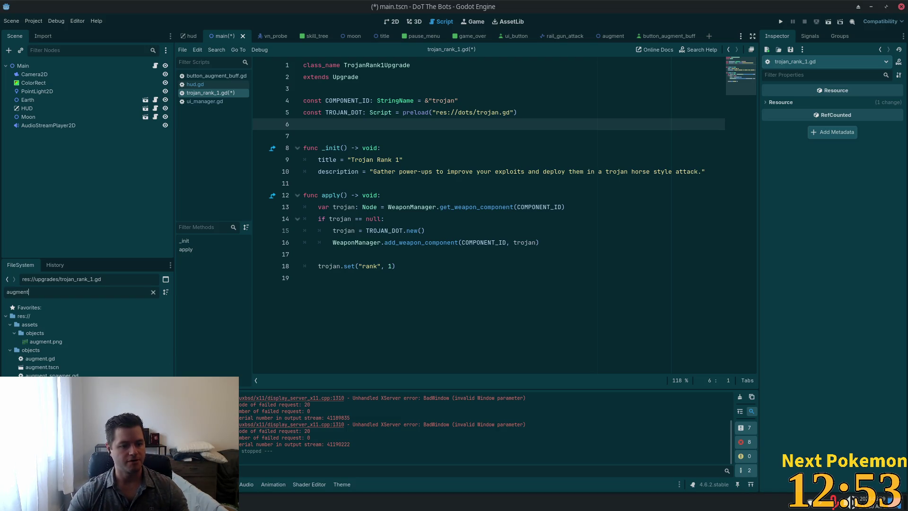
{"action": "mouse_move", "coordinate": [52, 384]}
{"action": "left_mouse_down"}
{"action": "mouse_move", "coordinate": [359, 159]}
{"action": "mouse_move", "coordinate": [331, 124]}
{"action": "left_mouse_up"}
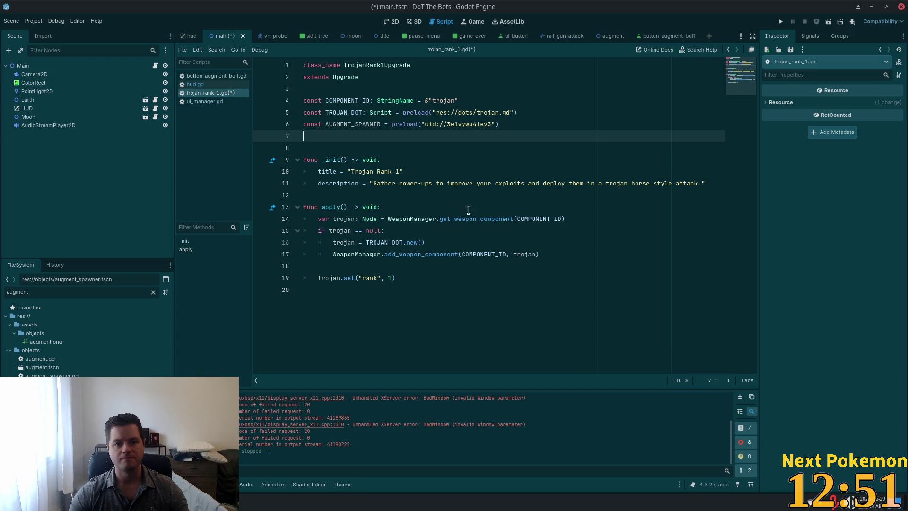
{"action": "key", "text": "ctrl+s"}
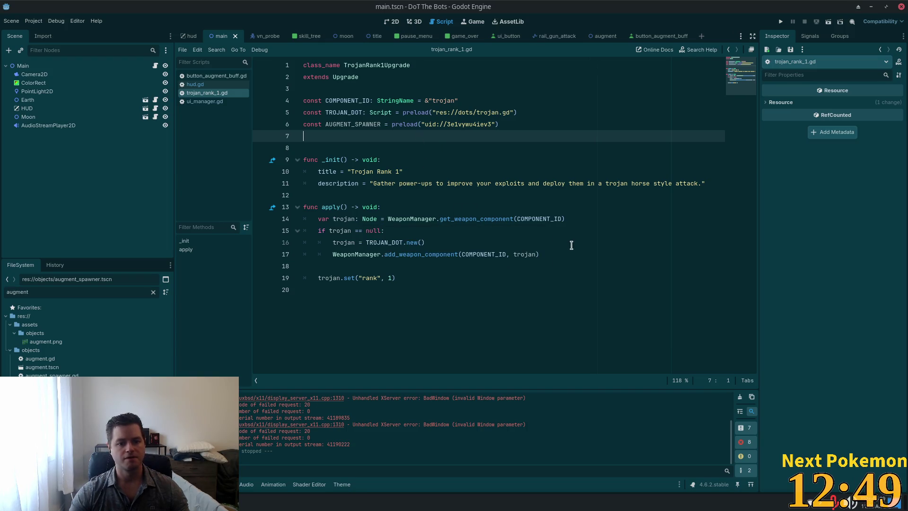
In apply(), add 'var augment_spawner = AUGMENT_SPAWNER.instantiate()' followed by a get_tree() line
{"action": "left_click", "coordinate": [561, 255]}
{"action": "key", "text": "Return"}
{"action": "type", "text": "var augment_"}
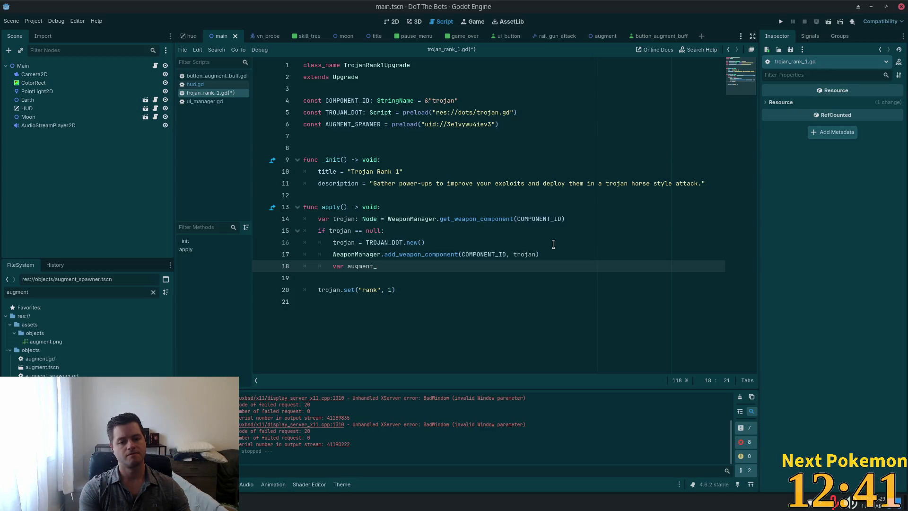
{"action": "type", "text": "spawner = "}
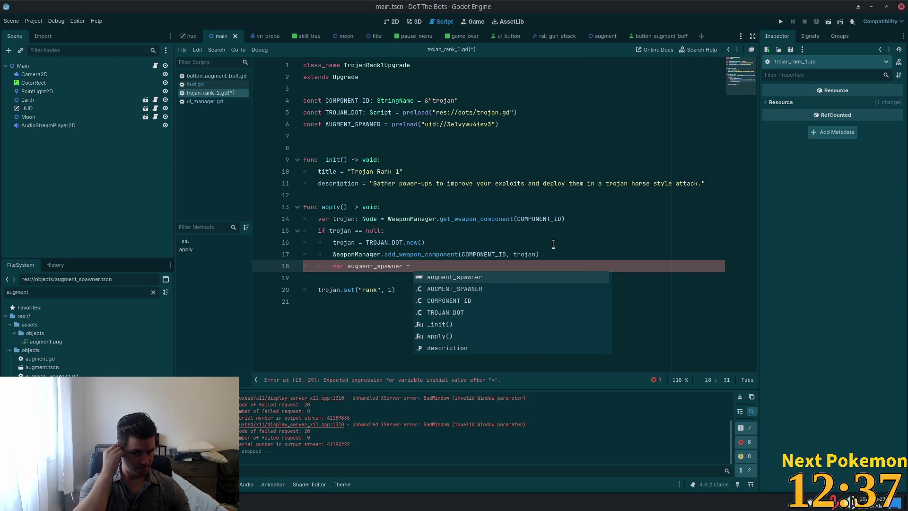
{"action": "type", "text": "AU"}
{"action": "key", "text": "Return"}
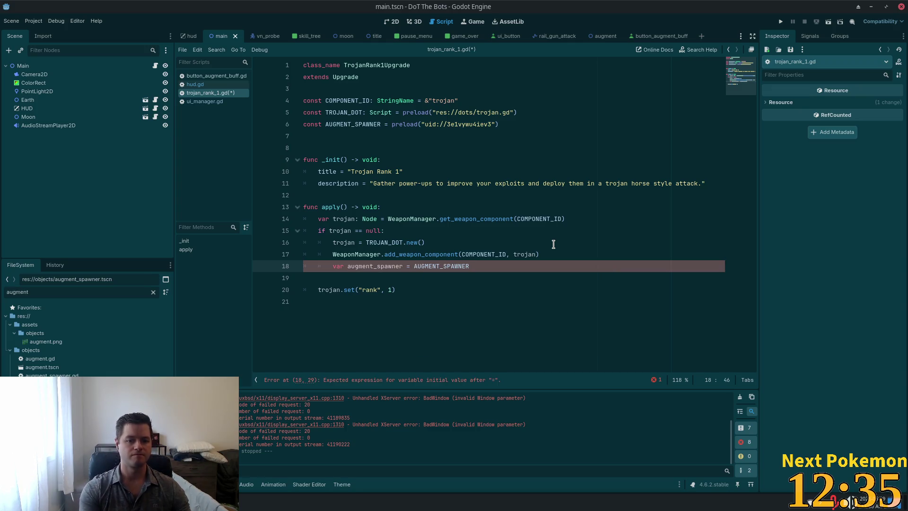
{"action": "type", "text": ".inst"}
{"action": "key", "text": "Return"}
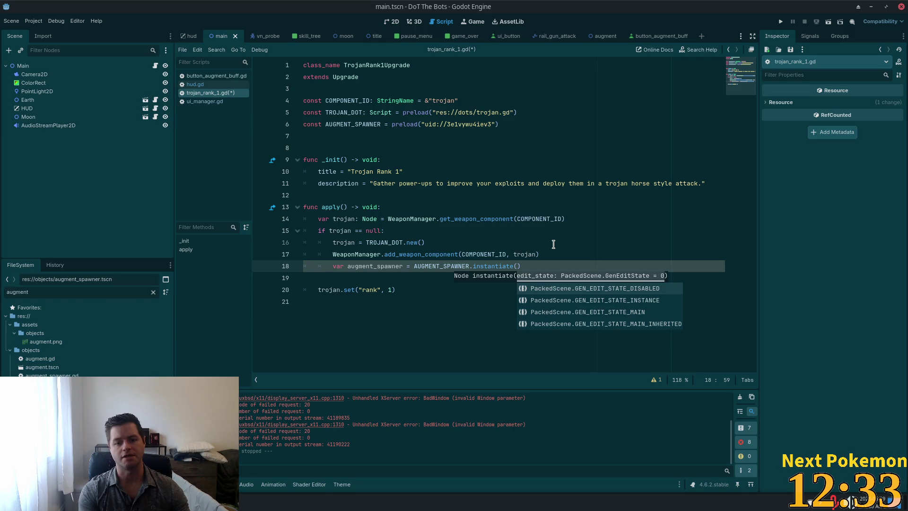
{"action": "type", "text": ")"}
{"action": "key", "text": "Return"}
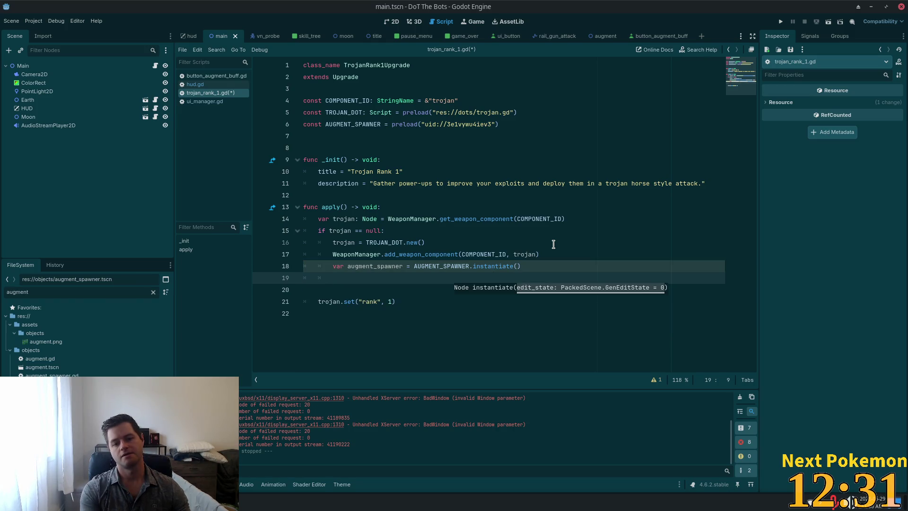
{"action": "type", "text": "get"}
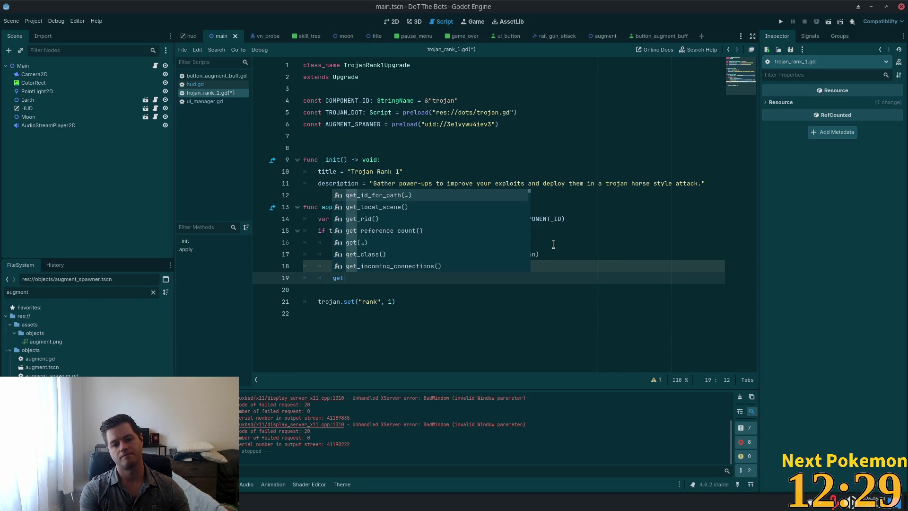
{"action": "type", "text": "_tree"}
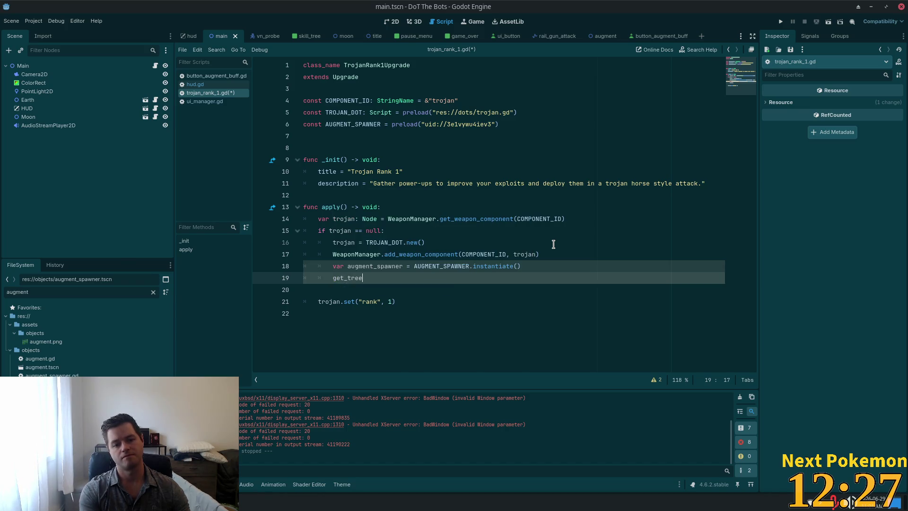
{"action": "type", "text": "."}
{"action": "type", "text": ")"}
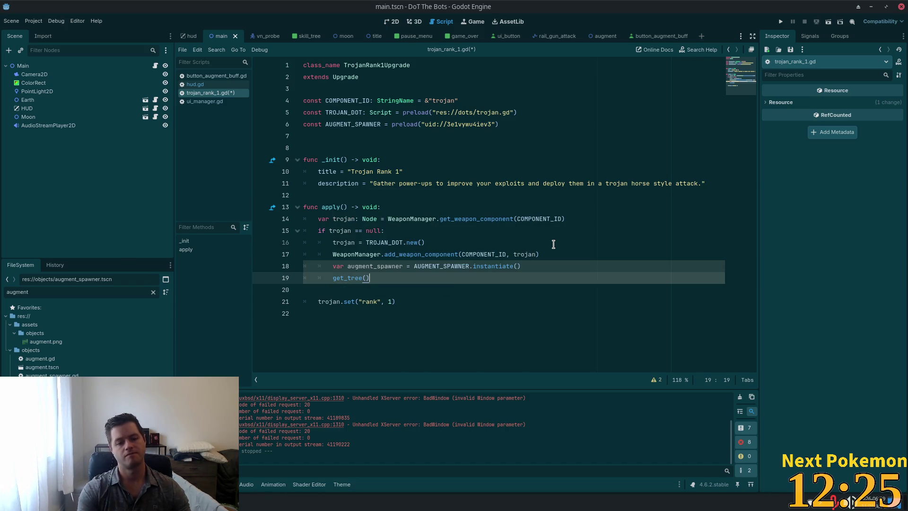
{"action": "type", "text": "."}
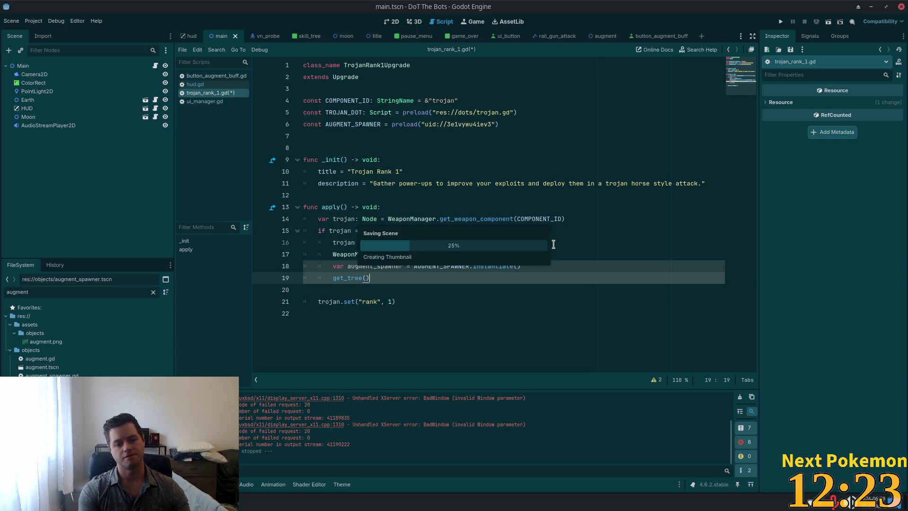
{"action": "key", "text": "BackSpace"}
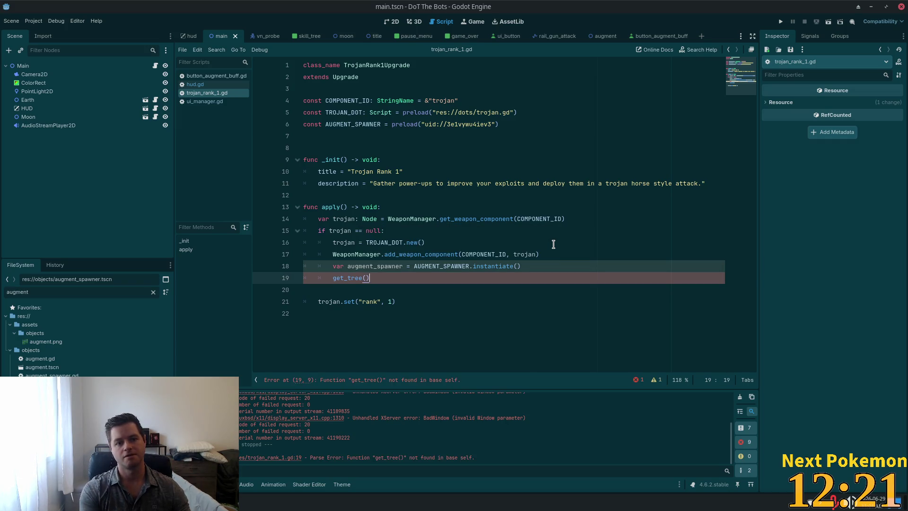
Switch over to Cursor at collect_augment's else branch in weapon_manager.gd
{"action": "key", "text": "shift+alt+o"}
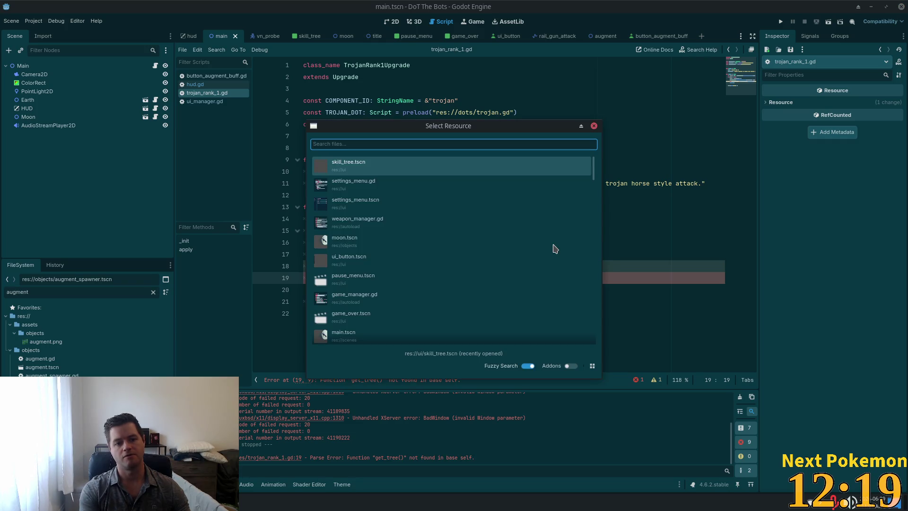
{"action": "key", "text": "Escape"}
{"action": "key", "text": "alt+Tab"}
{"action": "left_click", "coordinate": [511, 188]}
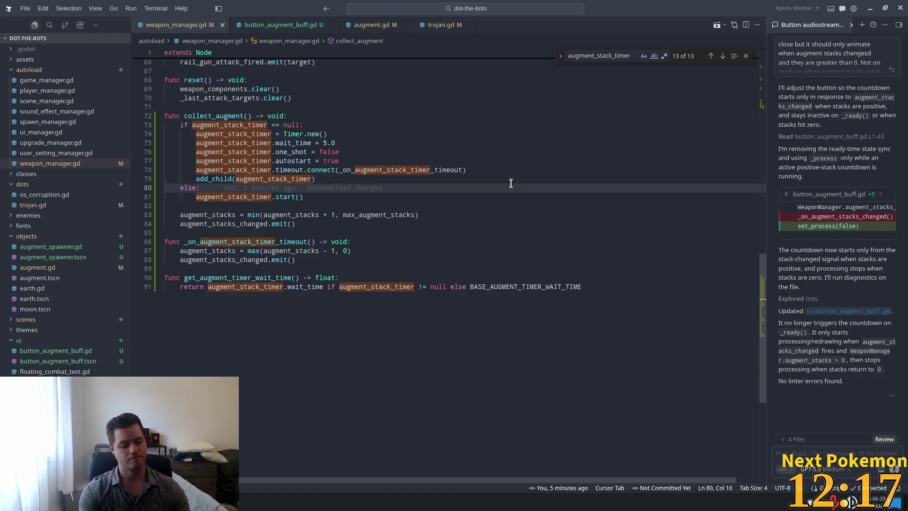
Open trojan_rank_1.gd in Cursor, closing the trojan_rank_1.tres opened by mistake
{"action": "key", "text": "ctrl+p"}
{"action": "type", "text": "troja"}
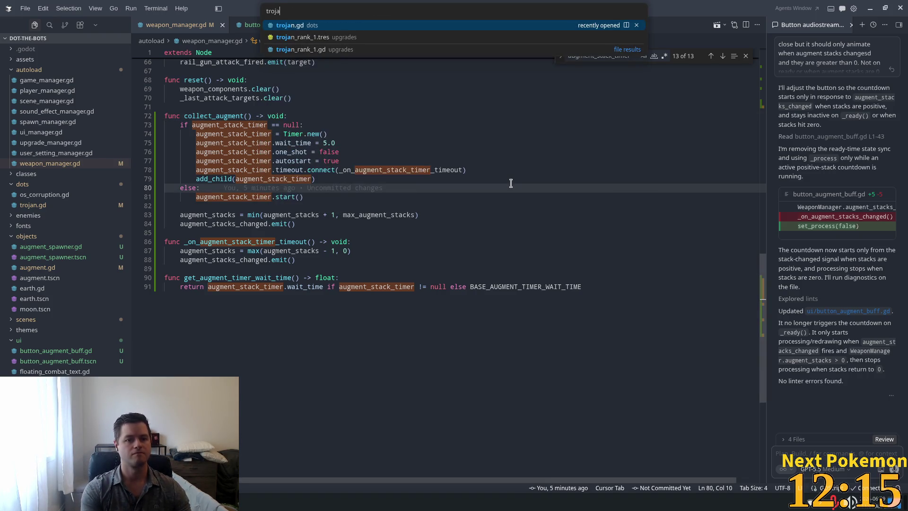
{"action": "key", "text": "Return"}
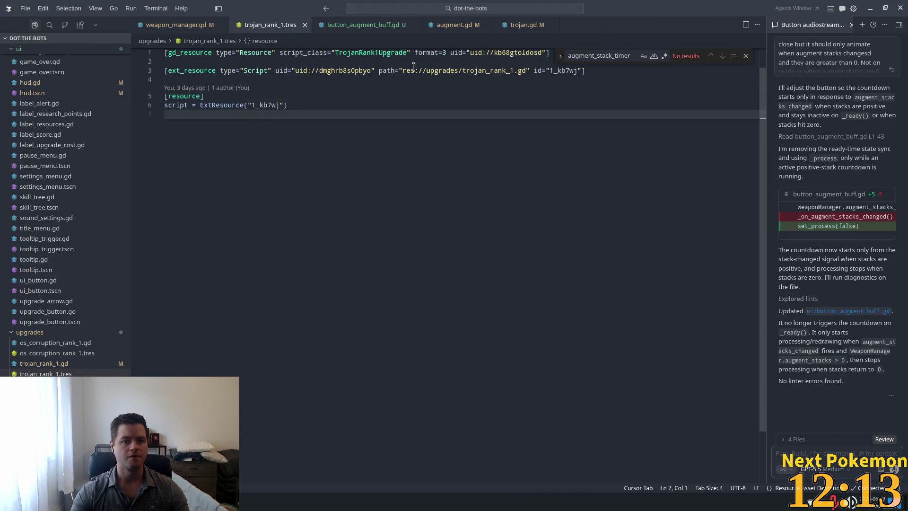
{"action": "left_click", "coordinate": [302, 24]}
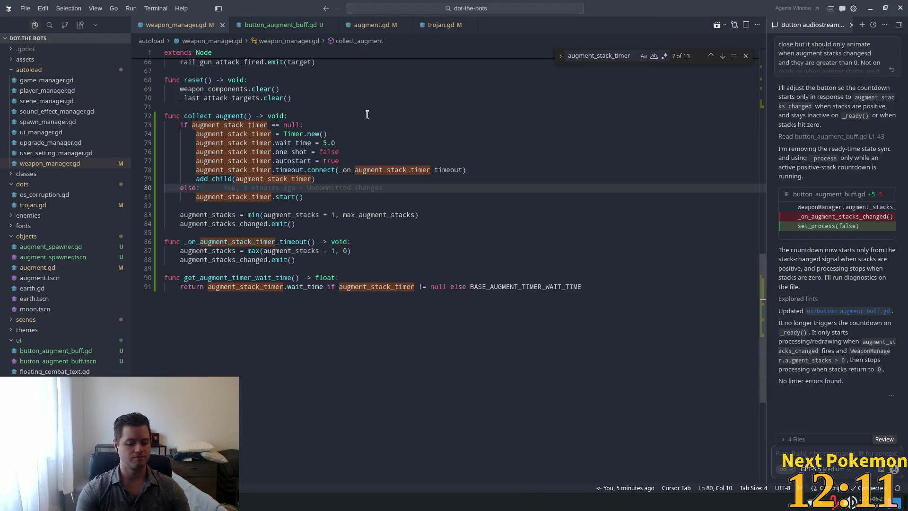
{"action": "key", "text": "ctrl+p"}
{"action": "type", "text": "or"}
{"action": "key", "text": "BackSpace"}
{"action": "key", "text": "BackSpace"}
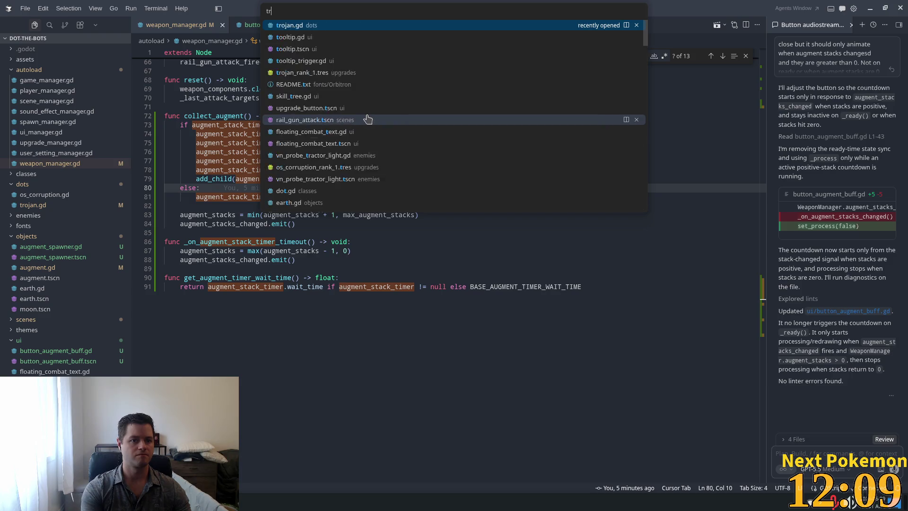
{"action": "type", "text": "roja"}
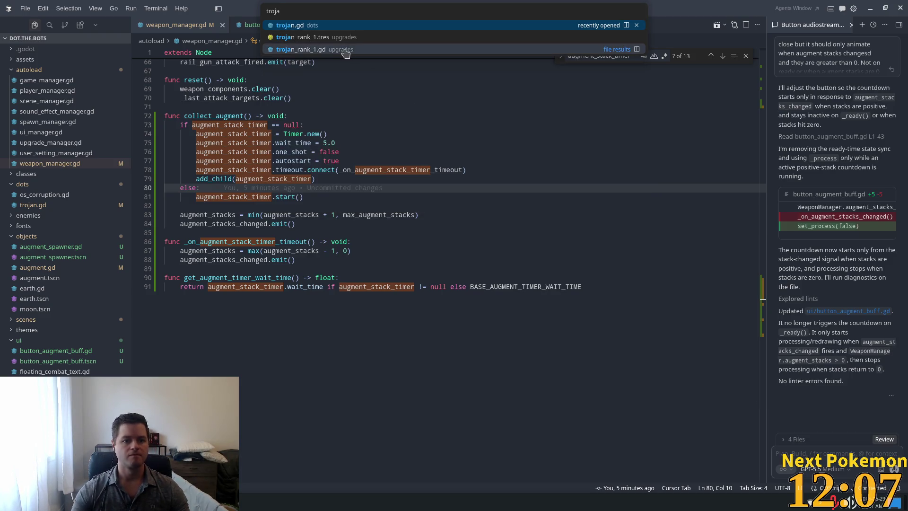
{"action": "left_click", "coordinate": [344, 49]}
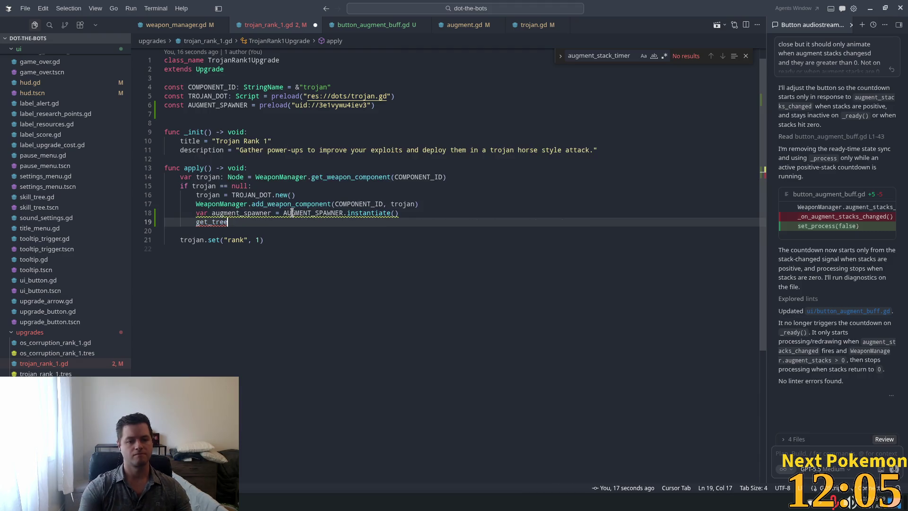
Write line 19 as get_tree().current_scene.add_child(augment_spawner), replacing the suggested get_current_scene() call
{"action": "key", "text": "Tab"}
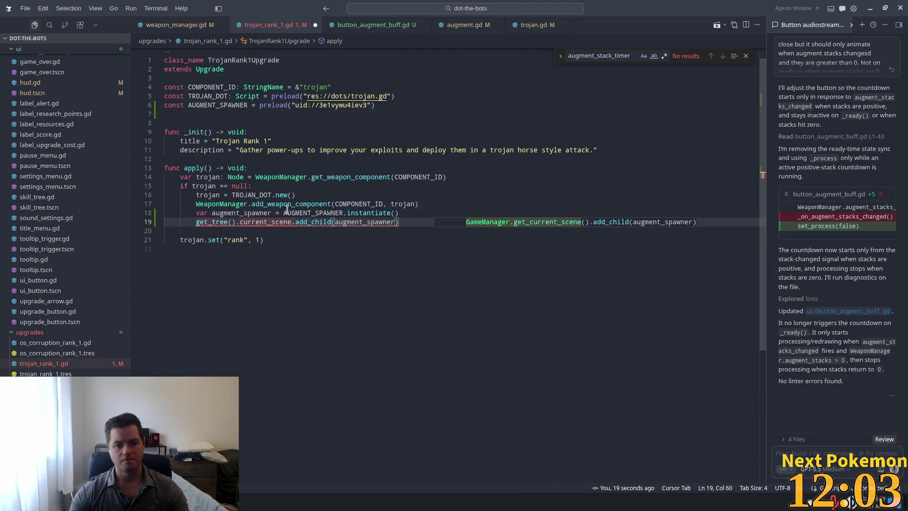
{"action": "key", "text": "Tab"}
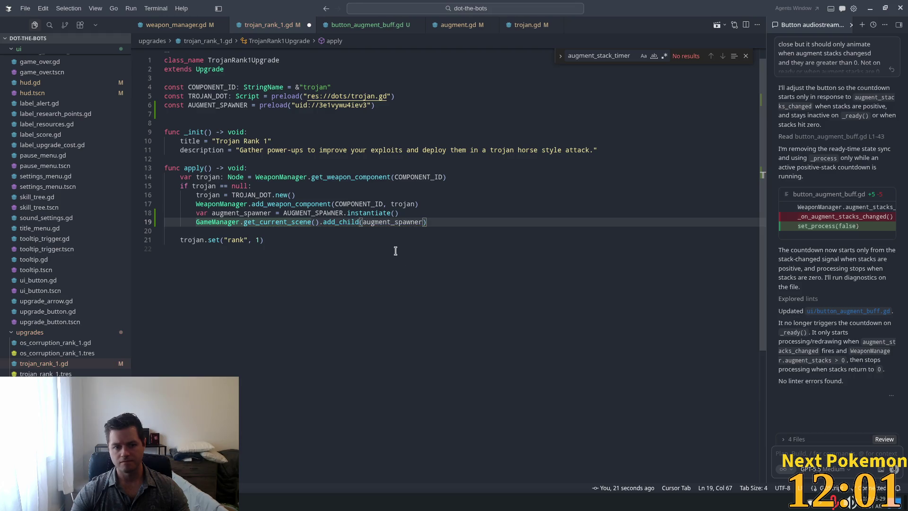
{"action": "left_click", "coordinate": [275, 223]}
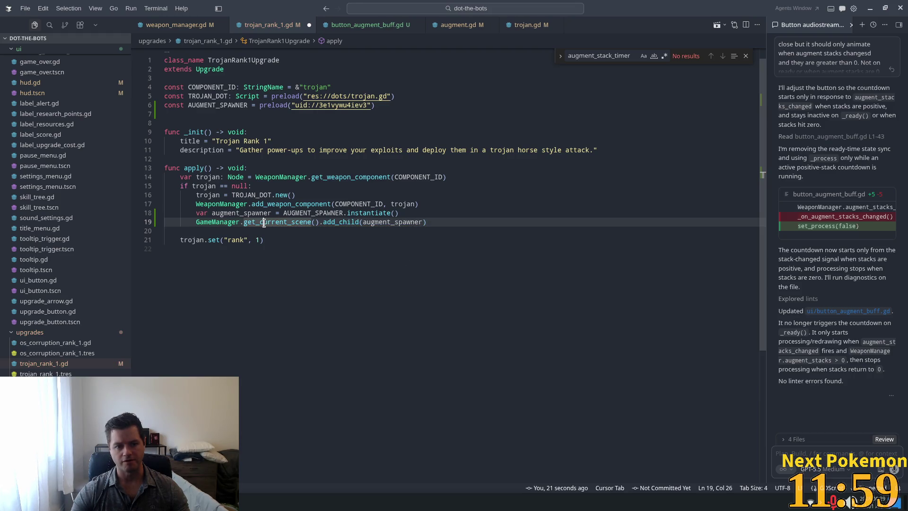
{"action": "double_click", "coordinate": [269, 223]}
{"action": "key", "text": "BackSpace"}
{"action": "key", "text": "BackSpace"}
{"action": "key", "text": "BackSpace"}
{"action": "key", "text": "BackSpace"}
{"action": "key", "text": "BackSpace"}
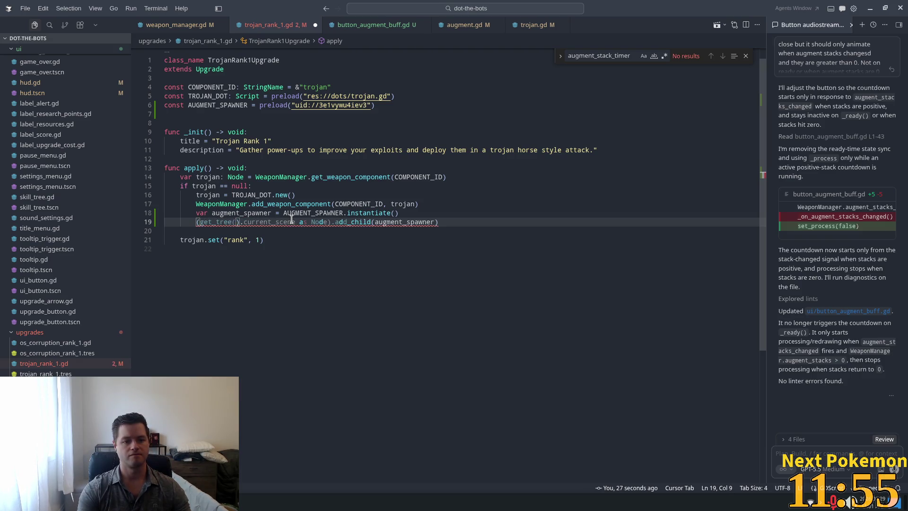
{"action": "type", "text": "get"}
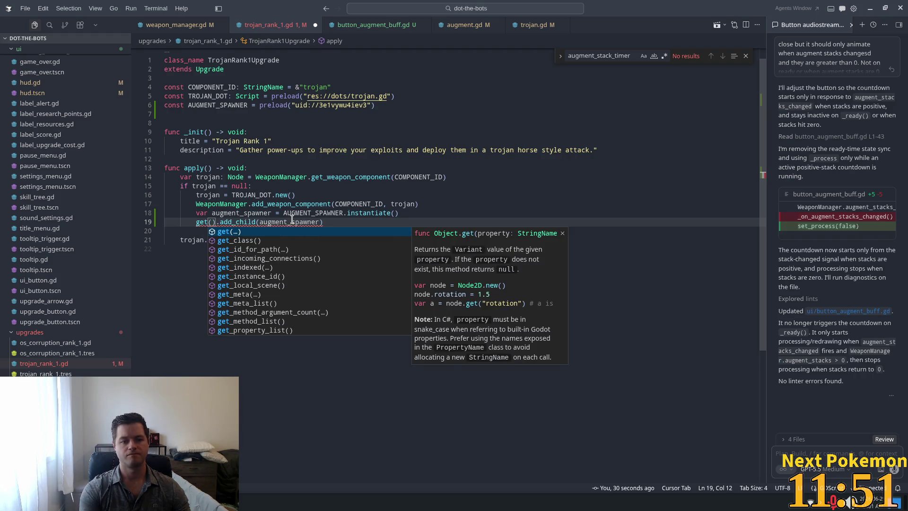
{"action": "type", "text": "_tree"}
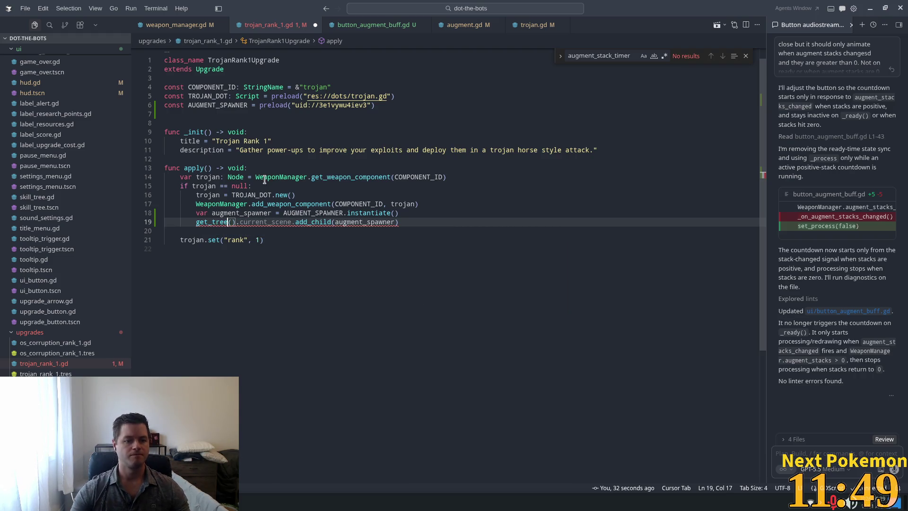
{"action": "left_click", "coordinate": [263, 221]}
{"action": "mouse_move", "coordinate": [286, 220]}
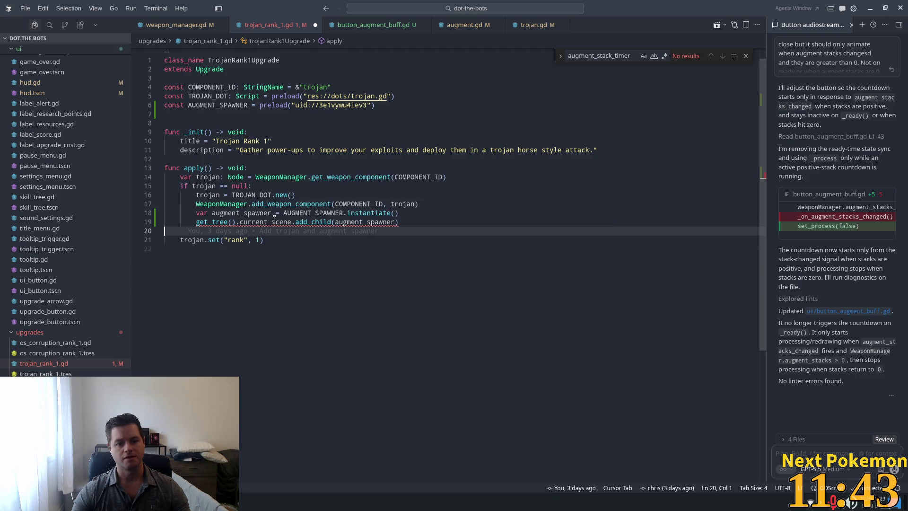
{"action": "left_click", "coordinate": [251, 228]}
{"action": "double_click", "coordinate": [253, 222]}
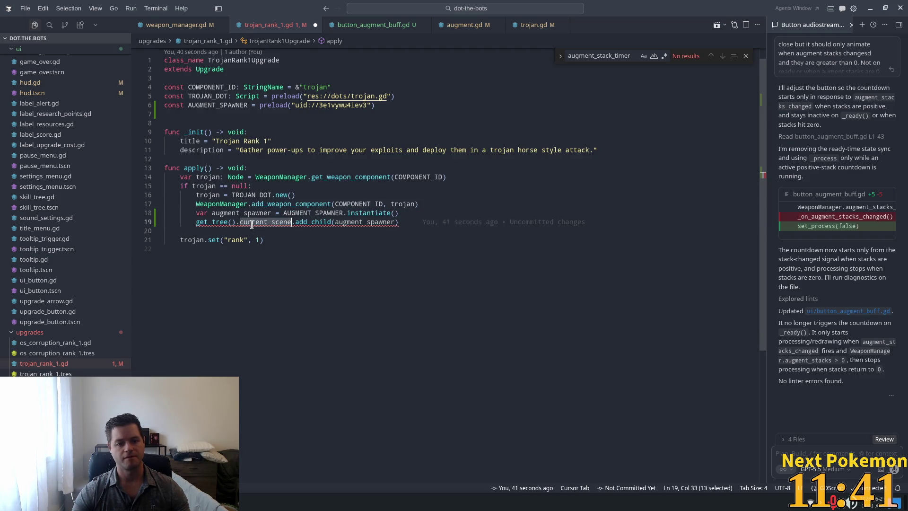
Search the whole project for get_tree() usages
{"action": "left_click", "coordinate": [50, 25]}
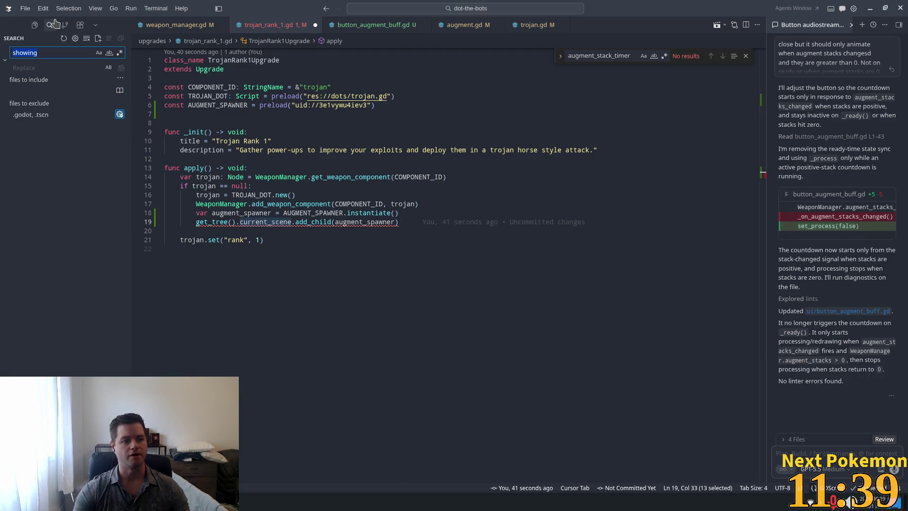
{"action": "key", "text": "ctrl+p"}
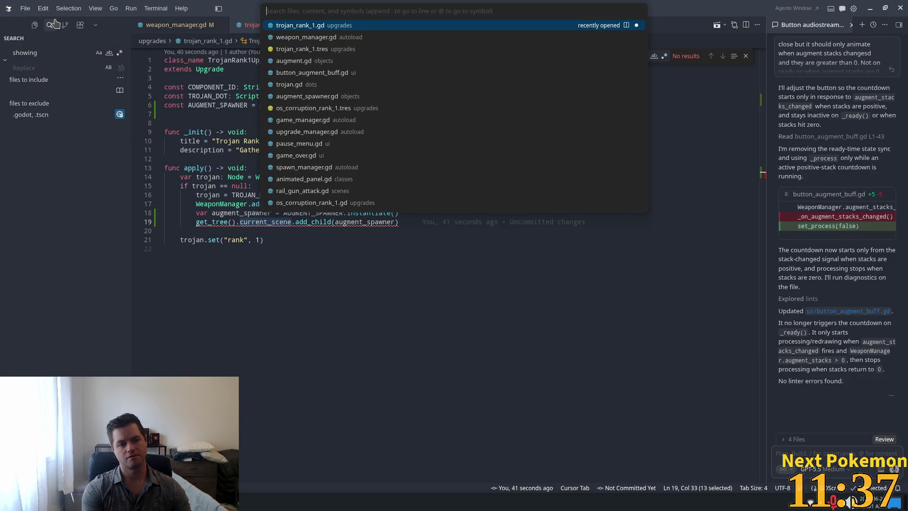
{"action": "key", "text": "Escape"}
{"action": "key", "text": "ctrl+shift+f"}
{"action": "type", "text": "get_tr"}
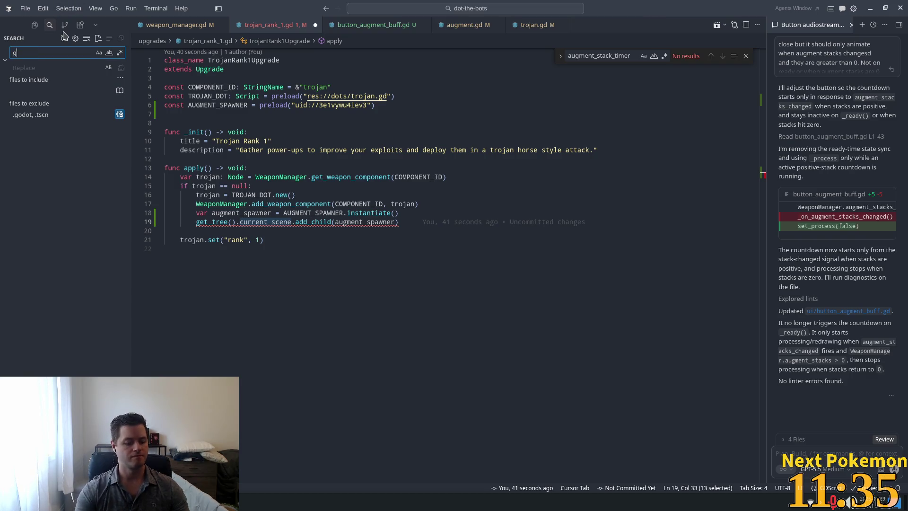
{"action": "type", "text": "ee()"}
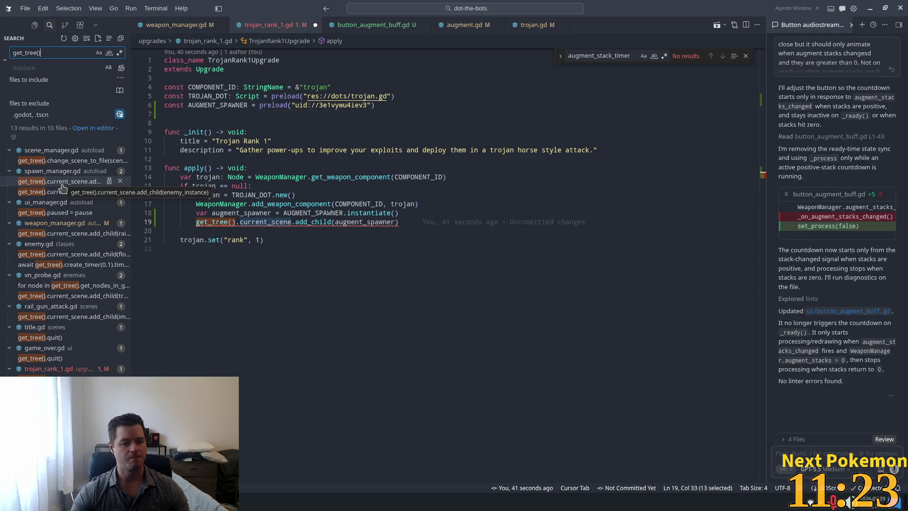
Look up the Upgrade base class in upgrade.gd and see it extends Resource
{"action": "left_click", "coordinate": [241, 222]}
{"action": "key", "text": "Up"}
{"action": "key", "text": "Up"}
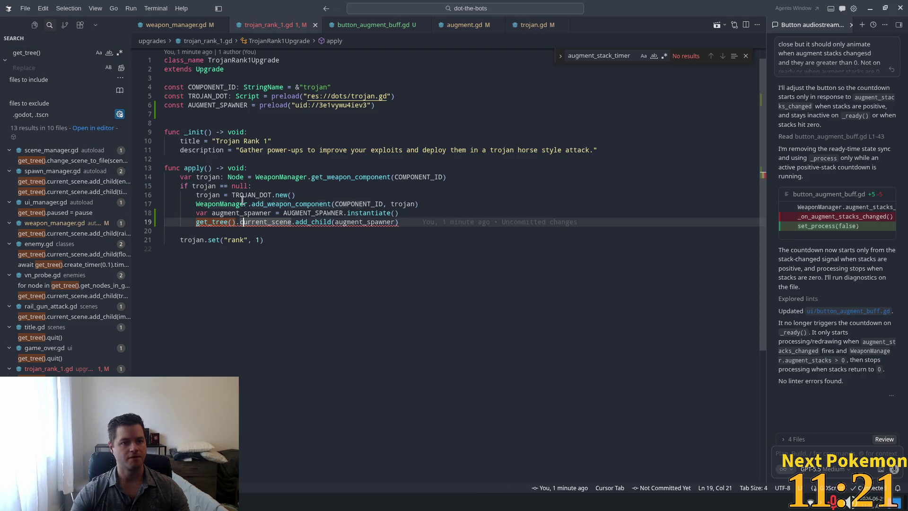
{"action": "double_click", "coordinate": [203, 85]}
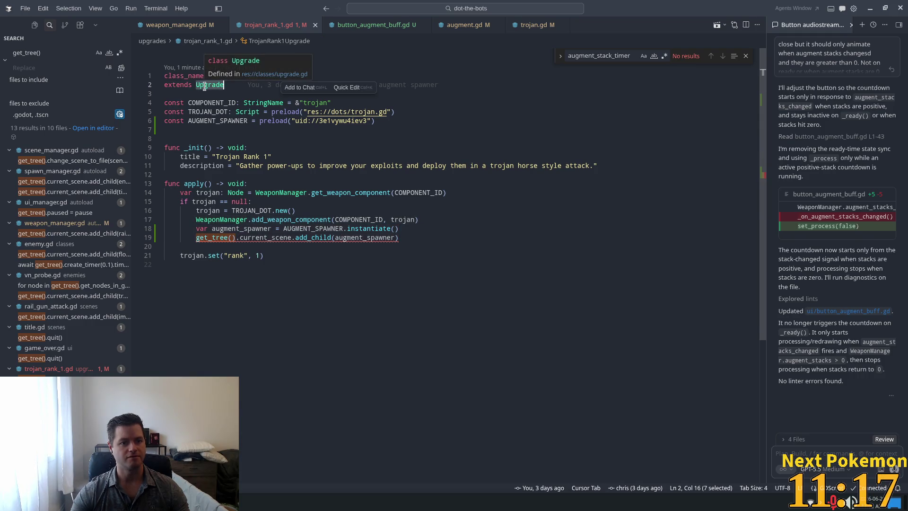
{"action": "mouse_move", "coordinate": [216, 236]}
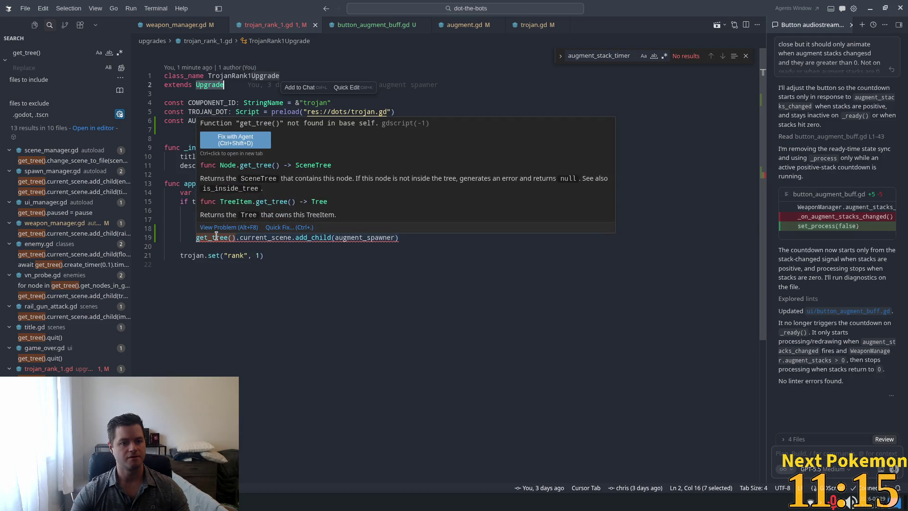
{"action": "left_click", "coordinate": [210, 85], "text": "ctrl"}
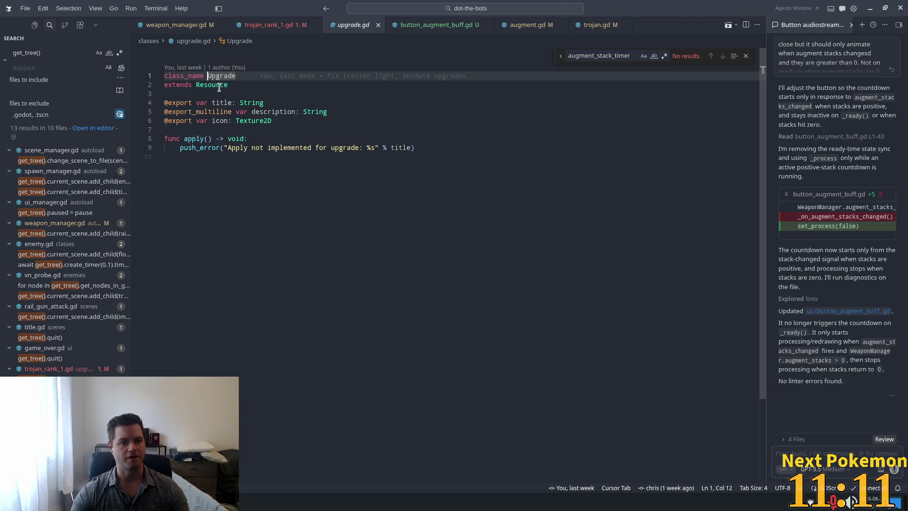
{"action": "double_click", "coordinate": [211, 84]}
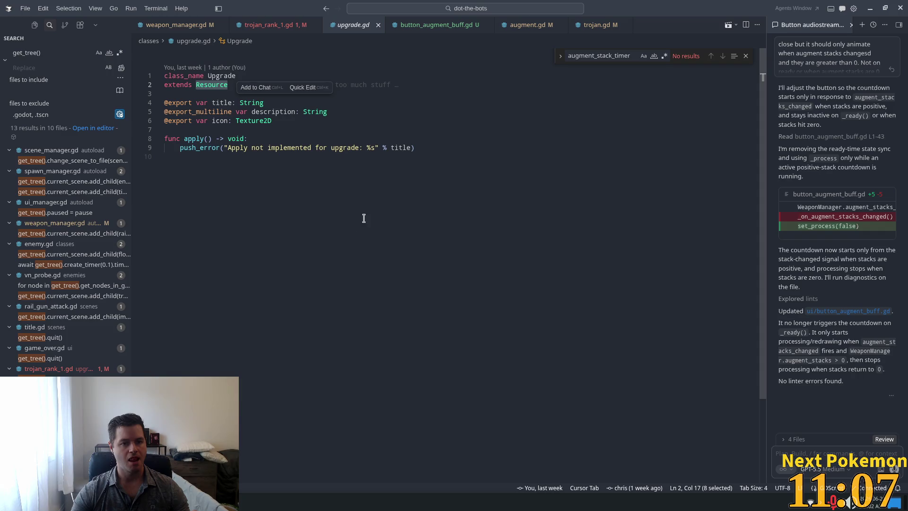
Return to the get_tree() call on line 19 of trojan_rank_1.gd and start Quick Open
{"action": "left_click", "coordinate": [289, 28]}
{"action": "left_click", "coordinate": [403, 264]}
{"action": "left_click", "coordinate": [236, 238]}
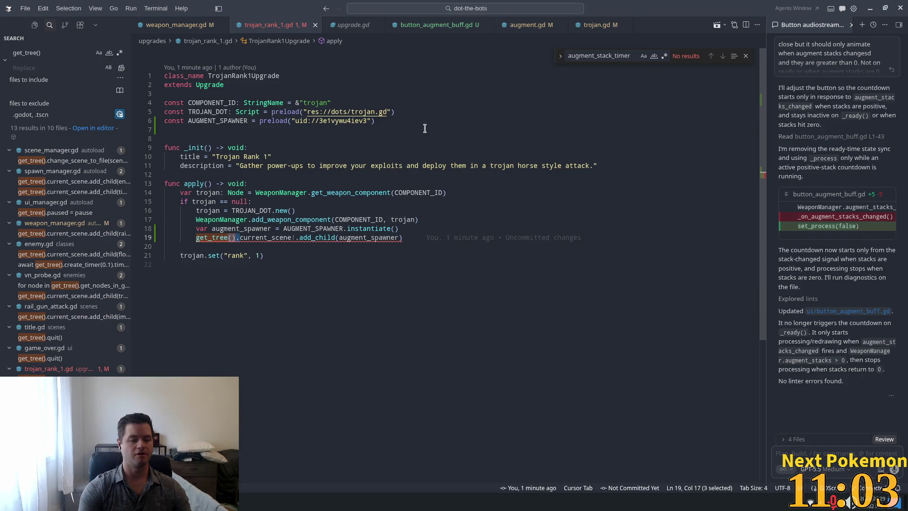
{"action": "key", "text": "ctrl+p"}
In game_manager.gd, add a get_current_scene() -> Node function and save
{"action": "type", "text": "game"}
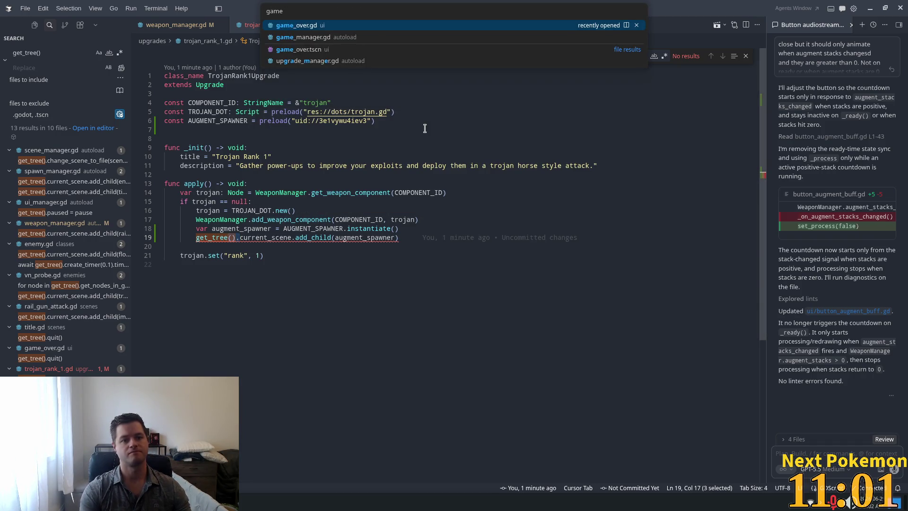
{"action": "key", "text": "Down"}
{"action": "key", "text": "Return"}
{"action": "key", "text": "Return"}
{"action": "key", "text": "Return"}
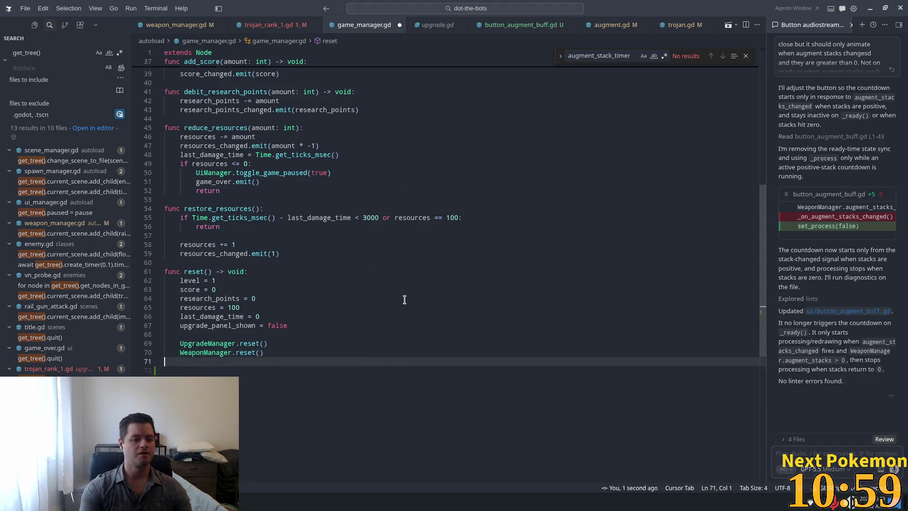
{"action": "type", "text": "func get_current_scene() -> Node:"}
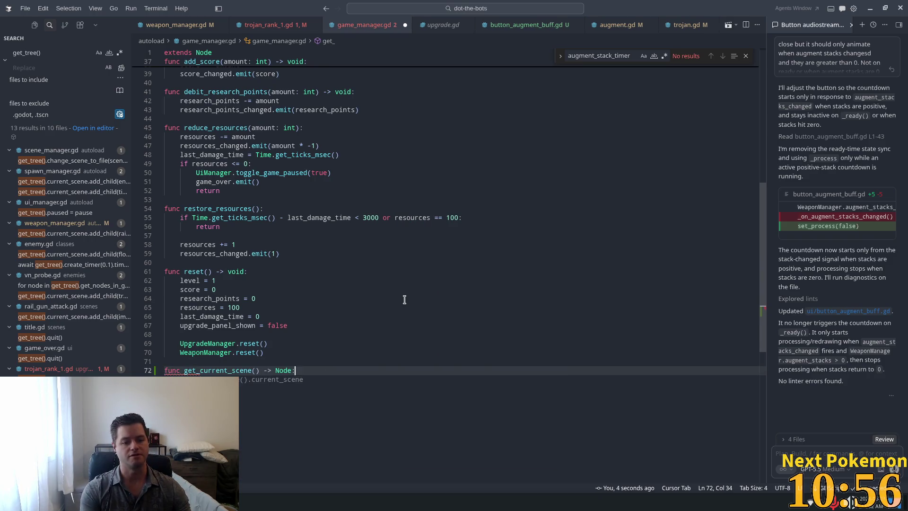
{"action": "key", "text": "Tab"}
{"action": "key", "text": "ctrl+s"}
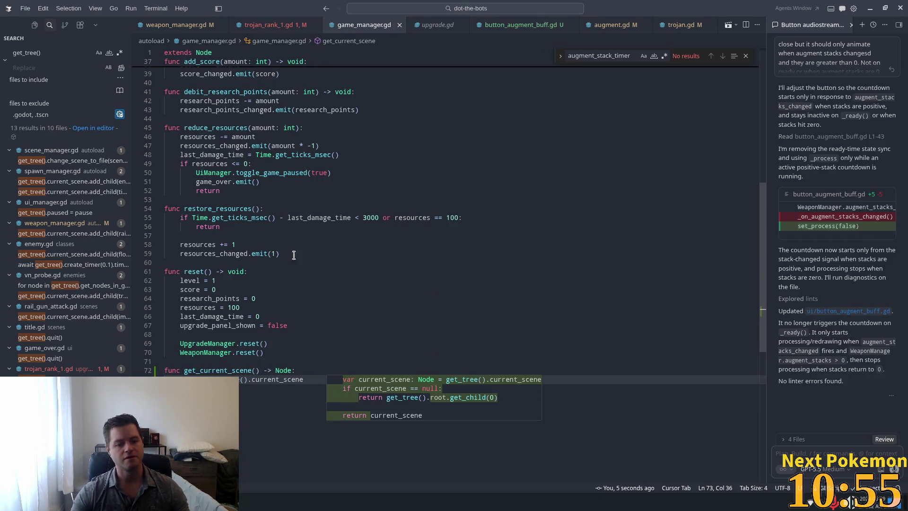
Change line 19 of trojan_rank_1.gd to GameManager.get_current_scene().add_child(augment_spawner) and save
{"action": "left_click", "coordinate": [263, 25]}
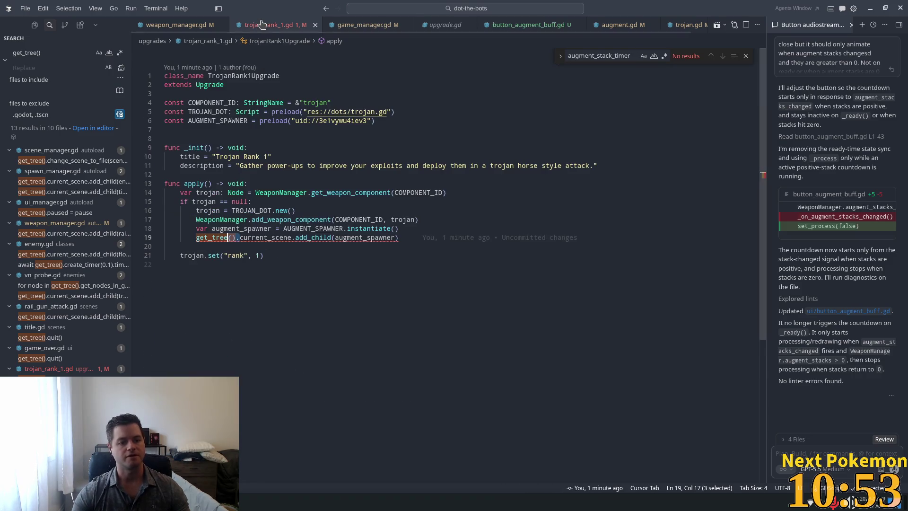
{"action": "left_click", "coordinate": [291, 237]}
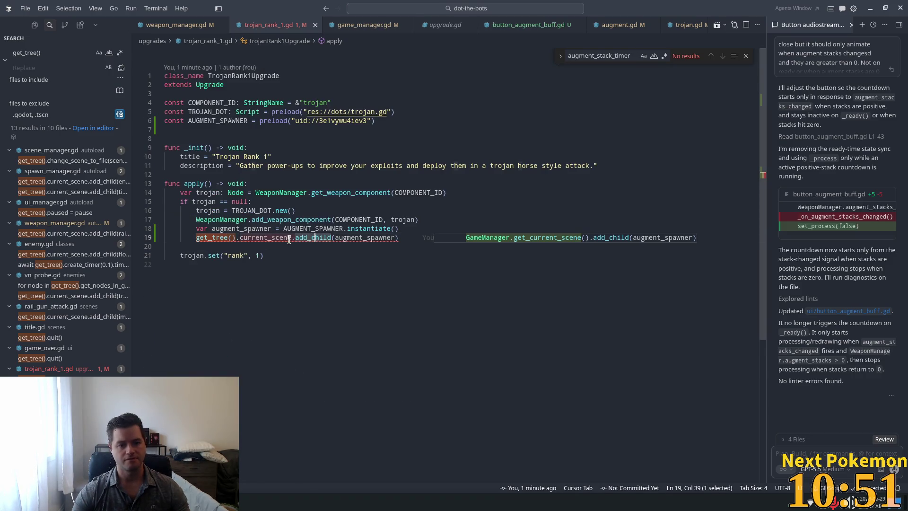
{"action": "key", "text": "ctrl+z"}
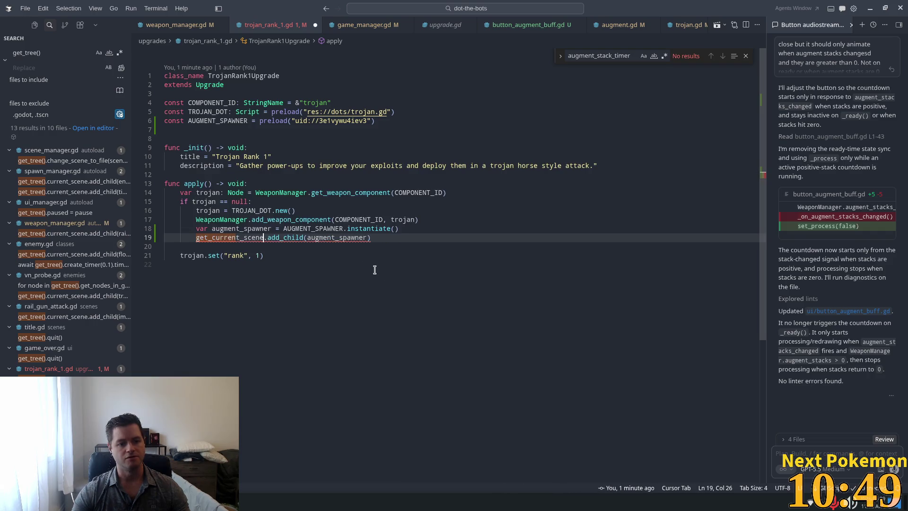
{"action": "left_click", "coordinate": [196, 237]}
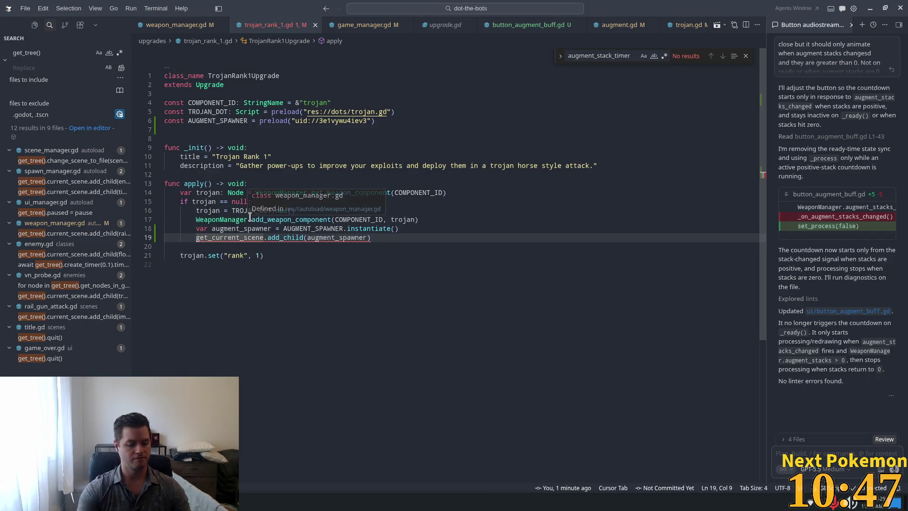
{"action": "type", "text": "GameManager."}
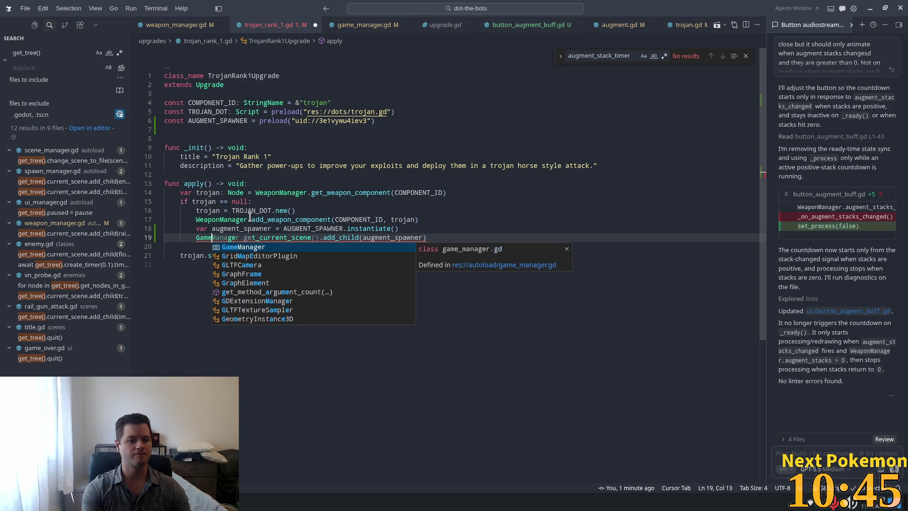
{"action": "key", "text": "Return"}
{"action": "key", "text": "ctrl+s"}
Insert blank lines around the add_weapon_component call to separate the setup steps
{"action": "left_click", "coordinate": [446, 220]}
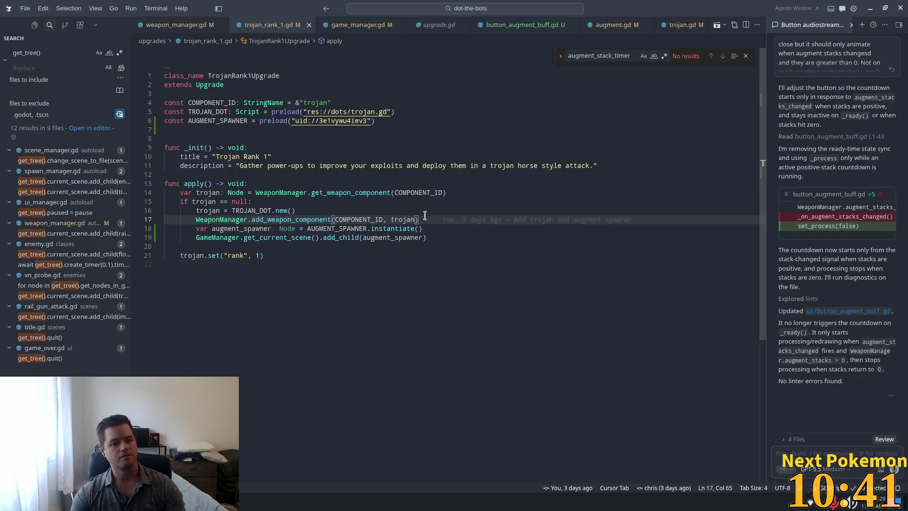
{"action": "key", "text": "Return"}
{"action": "left_click", "coordinate": [370, 212]}
{"action": "key", "text": "Return"}
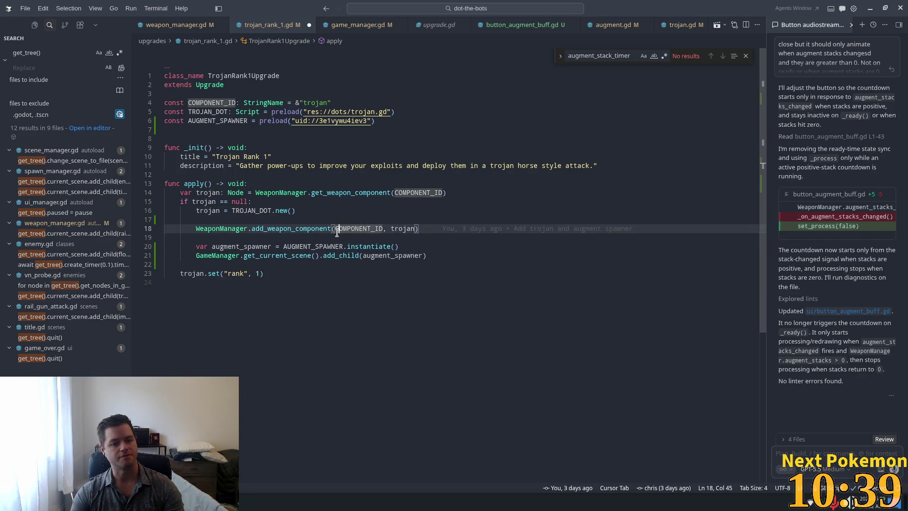
{"action": "left_click", "coordinate": [314, 239]}
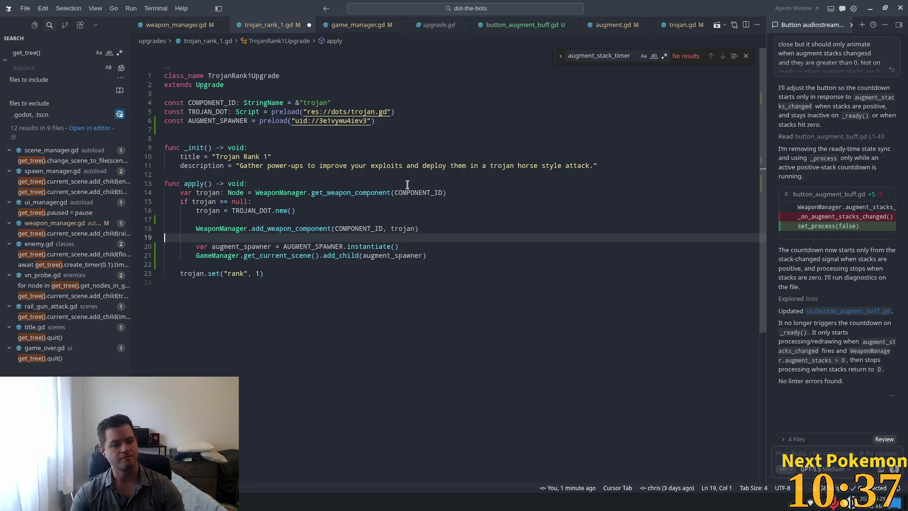
{"action": "key", "text": "Tab"}
{"action": "left_click", "coordinate": [254, 218]}
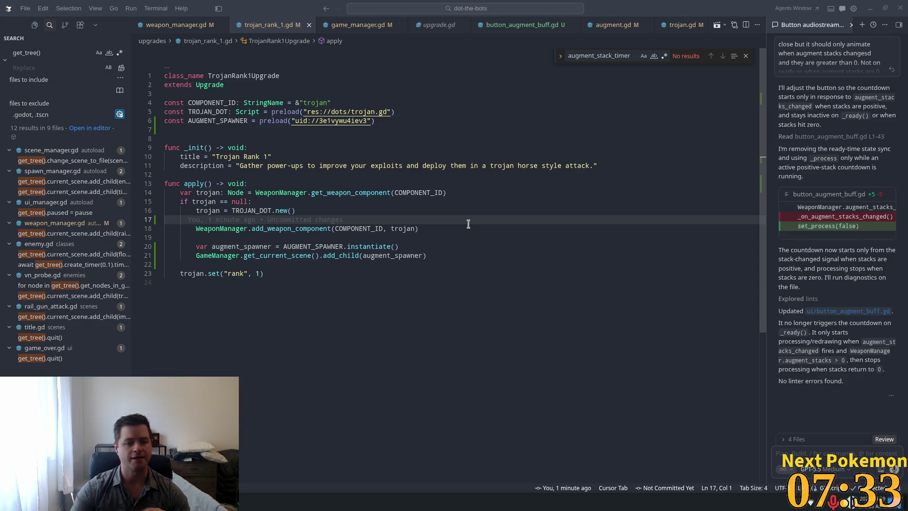
{"action": "double_click", "coordinate": [256, 246]}
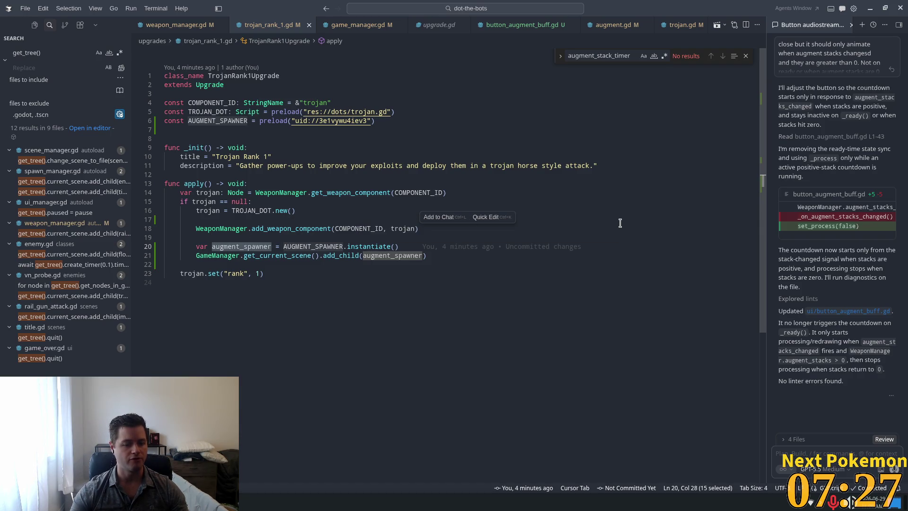
Run the project from Godot with F5 and start a new game
{"action": "key", "text": "alt+Tab"}
{"action": "key", "text": "F5"}
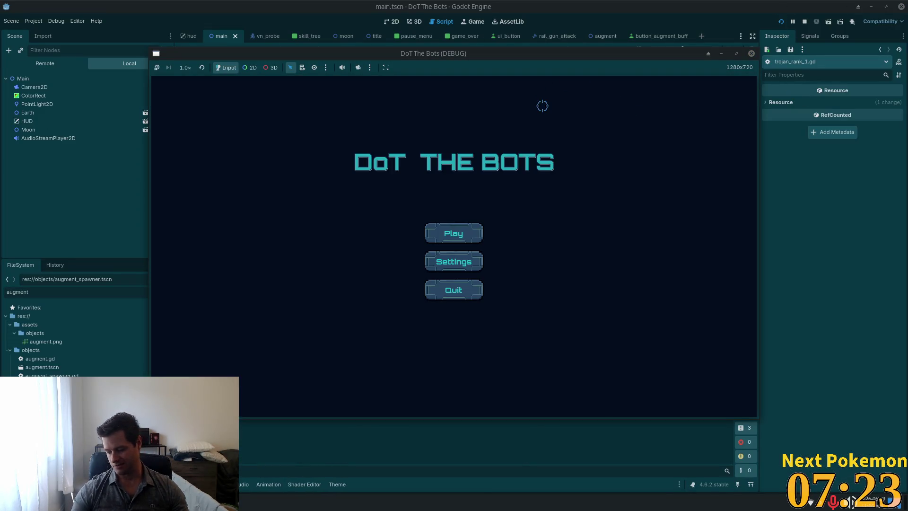
{"action": "mouse_move", "coordinate": [482, 53]}
{"action": "left_mouse_down"}
{"action": "mouse_move", "coordinate": [384, 49]}
{"action": "mouse_move", "coordinate": [334, 20]}
{"action": "mouse_move", "coordinate": [474, 46]}
{"action": "left_mouse_up"}
{"action": "left_click", "coordinate": [312, 199]}
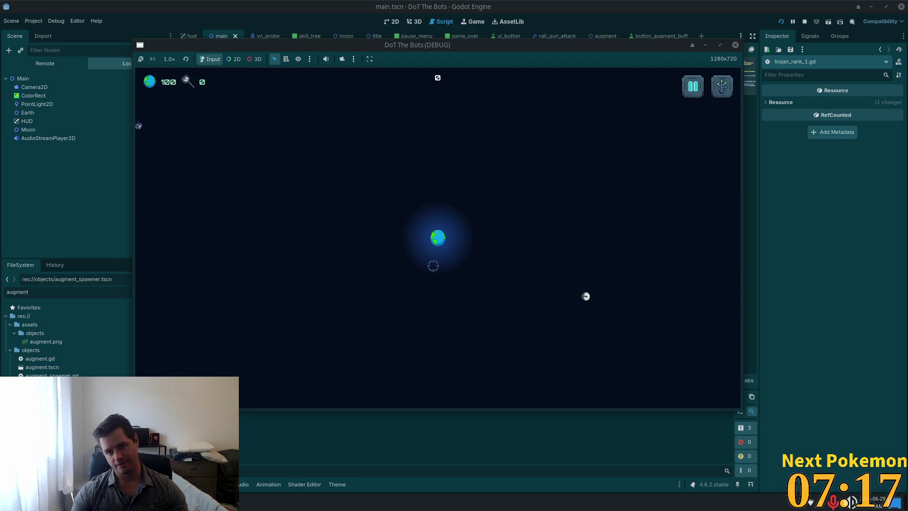
Shoot the first bot, then buy the second skill-tree upgrade
{"action": "left_click", "coordinate": [199, 143]}
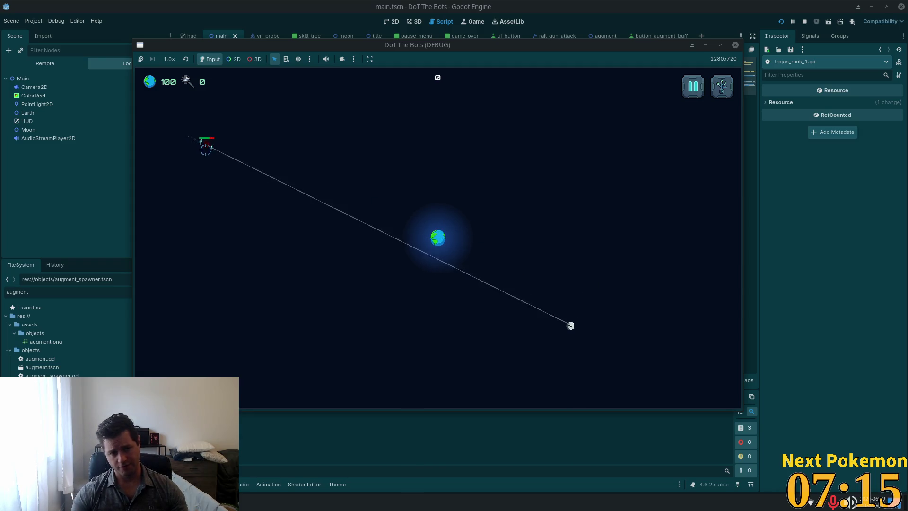
{"action": "left_click", "coordinate": [240, 152]}
{"action": "left_click", "coordinate": [265, 162]}
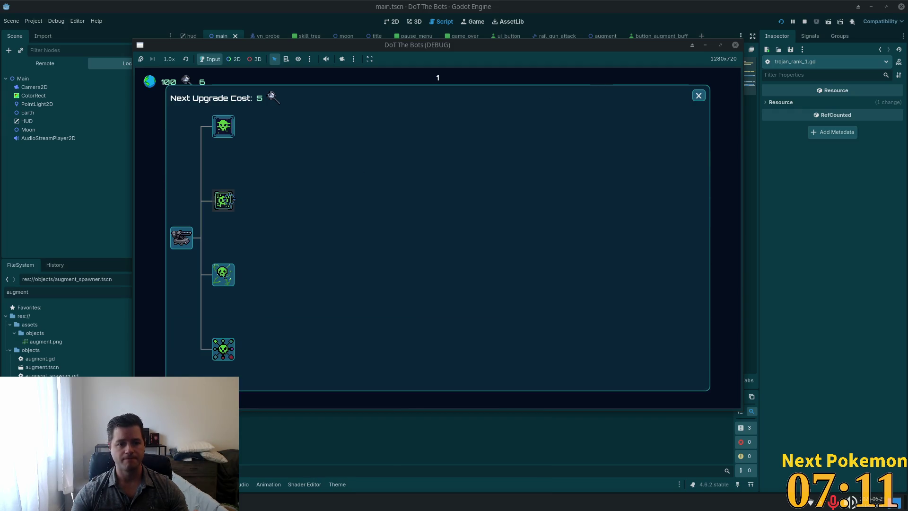
{"action": "left_click", "coordinate": [224, 199]}
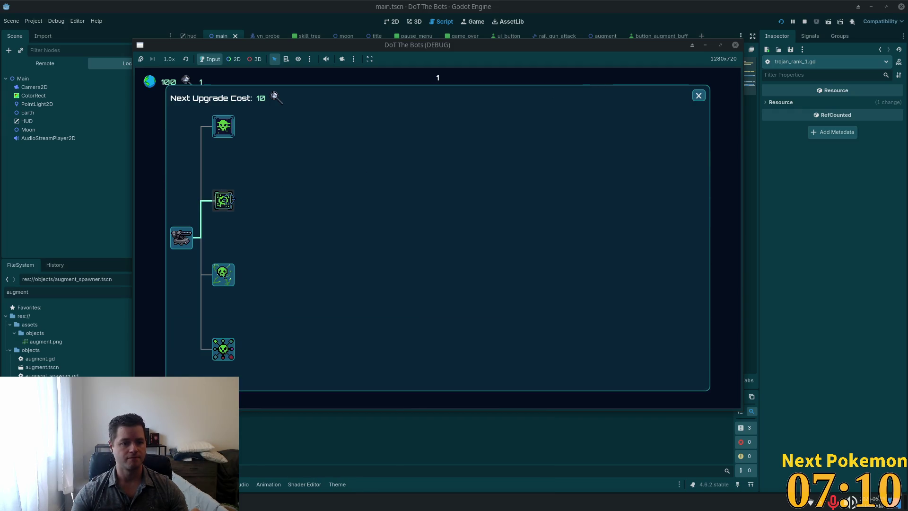
{"action": "left_click", "coordinate": [699, 95]}
Fight off the bot waves closing in on Earth with the rail gun
{"action": "left_click", "coordinate": [263, 348]}
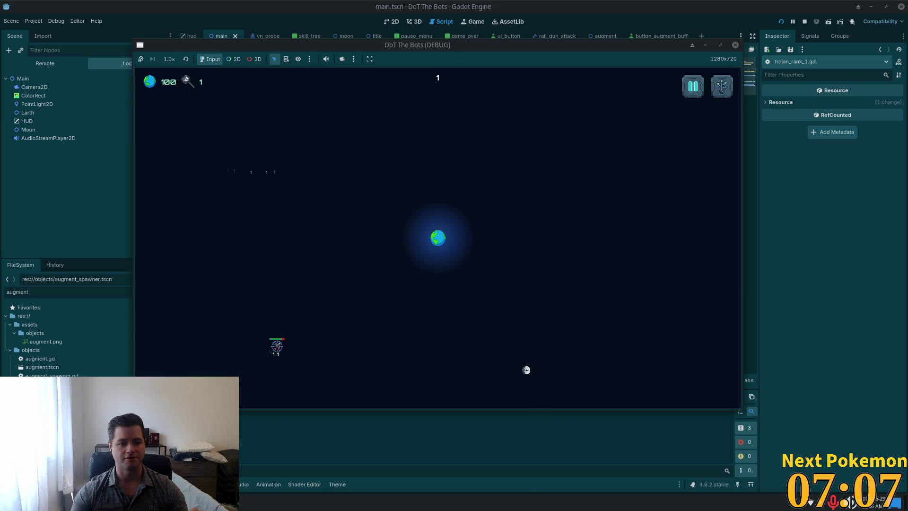
{"action": "left_click", "coordinate": [299, 328]}
{"action": "left_click", "coordinate": [312, 314]}
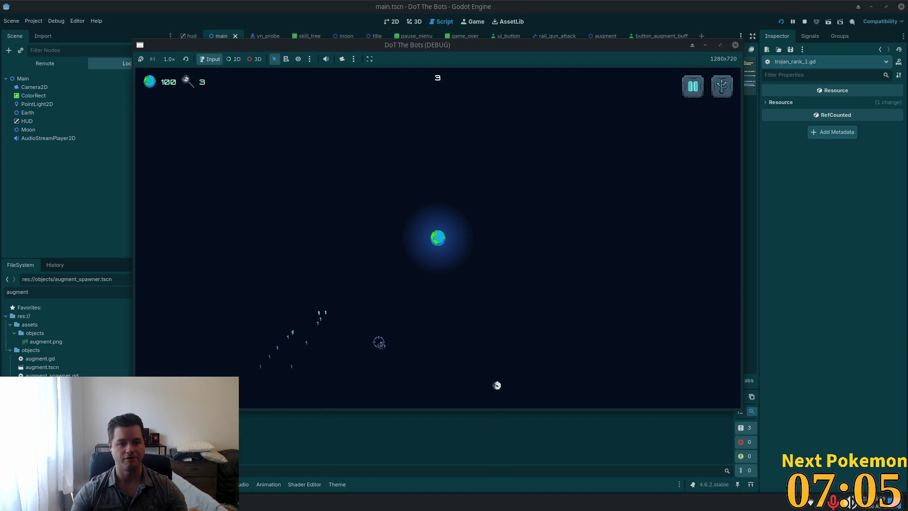
{"action": "left_click", "coordinate": [380, 336]}
{"action": "left_click", "coordinate": [386, 328]}
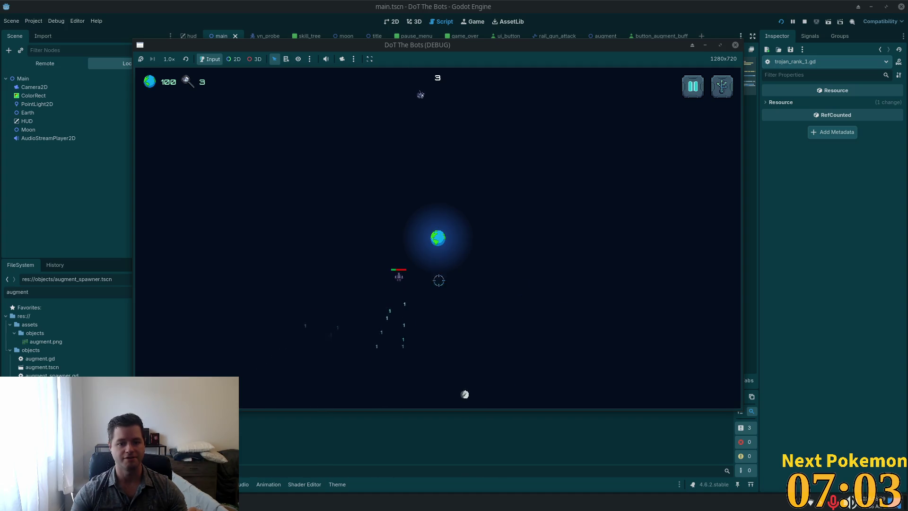
{"action": "left_click", "coordinate": [401, 259]}
{"action": "left_click", "coordinate": [444, 119]}
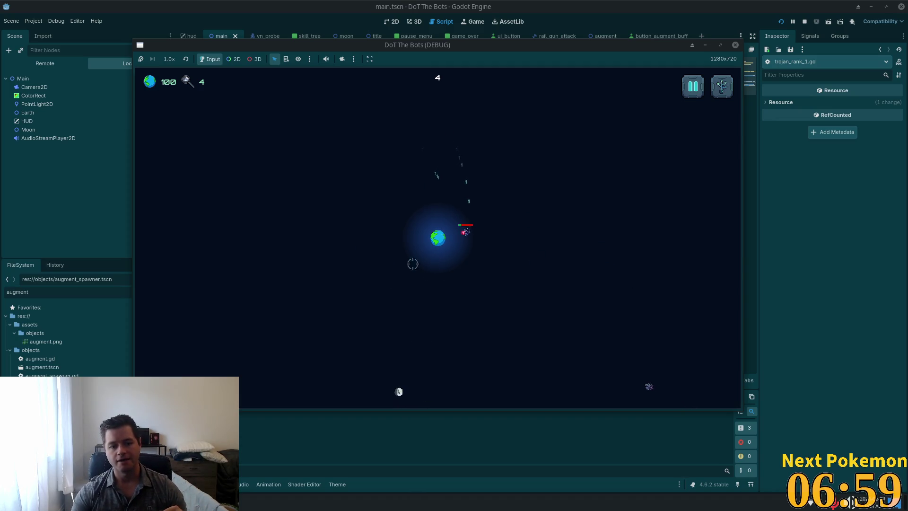
{"action": "left_click", "coordinate": [464, 248]}
{"action": "left_click", "coordinate": [589, 348]}
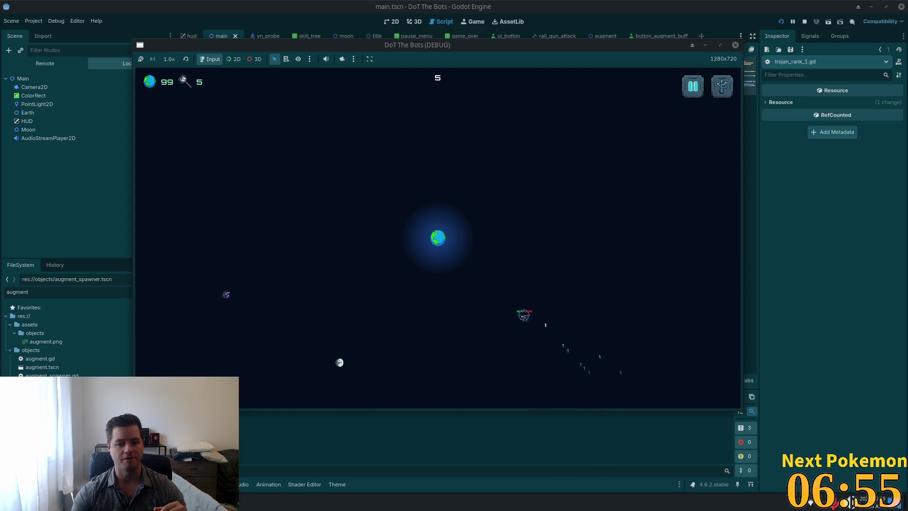
{"action": "left_click", "coordinate": [516, 312]}
{"action": "left_click", "coordinate": [273, 270]}
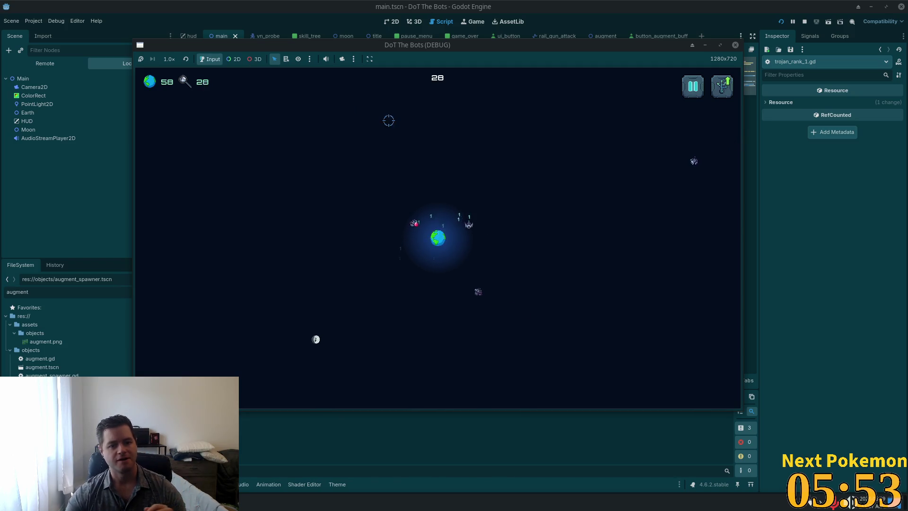
Check the Remote scene tree under Main for a live AugmentSpawner
{"action": "left_click", "coordinate": [46, 63]}
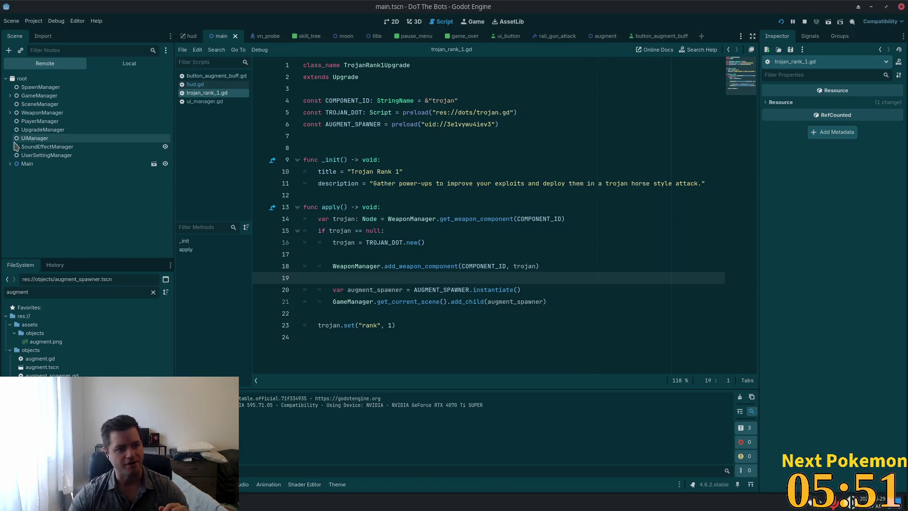
{"action": "left_click", "coordinate": [9, 164]}
{"action": "scroll", "coordinate": [126, 188], "scroll_direction": "down", "scroll_amount": 3}
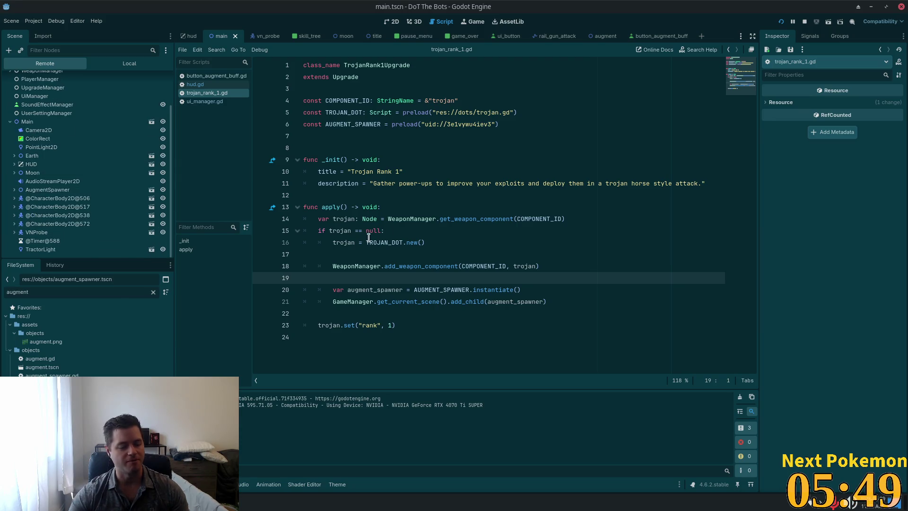
Stop the running game with F8 and bring up trojan.gd in the script editor
{"action": "key", "text": "alt+Tab"}
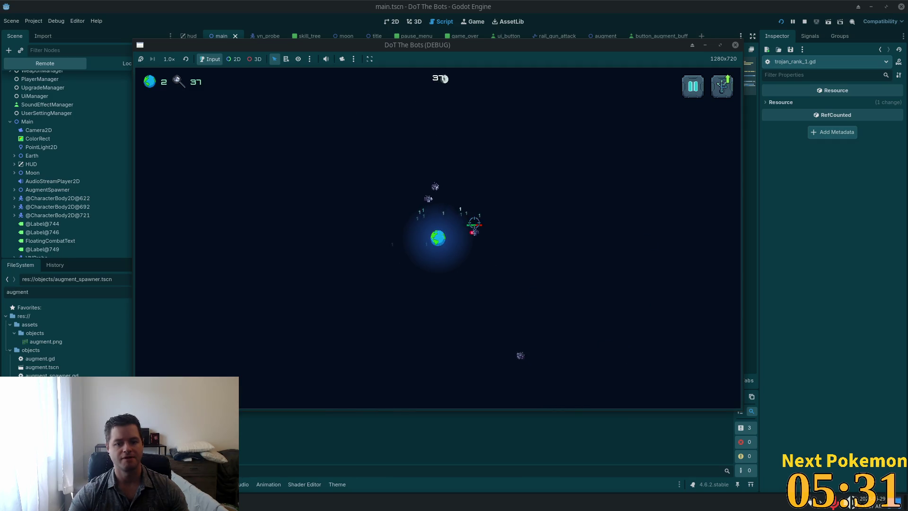
{"action": "key", "text": "F8"}
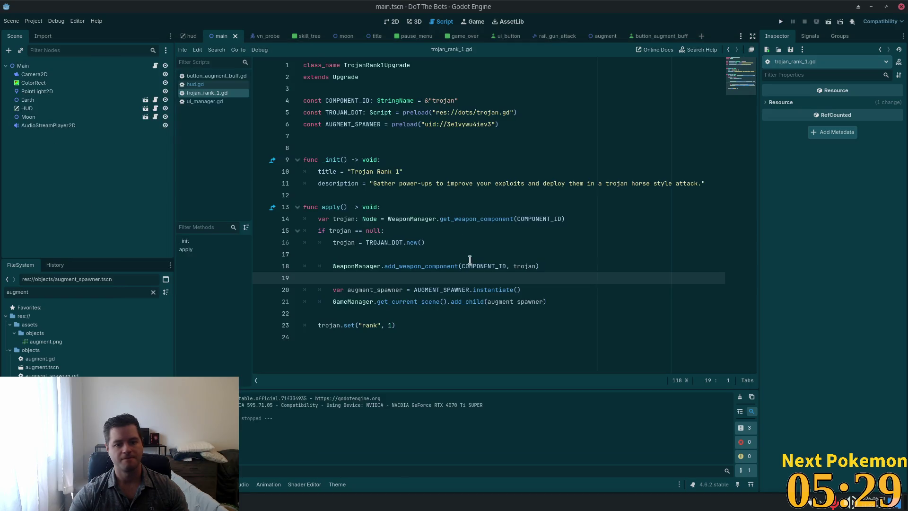
{"action": "left_click", "coordinate": [493, 242]}
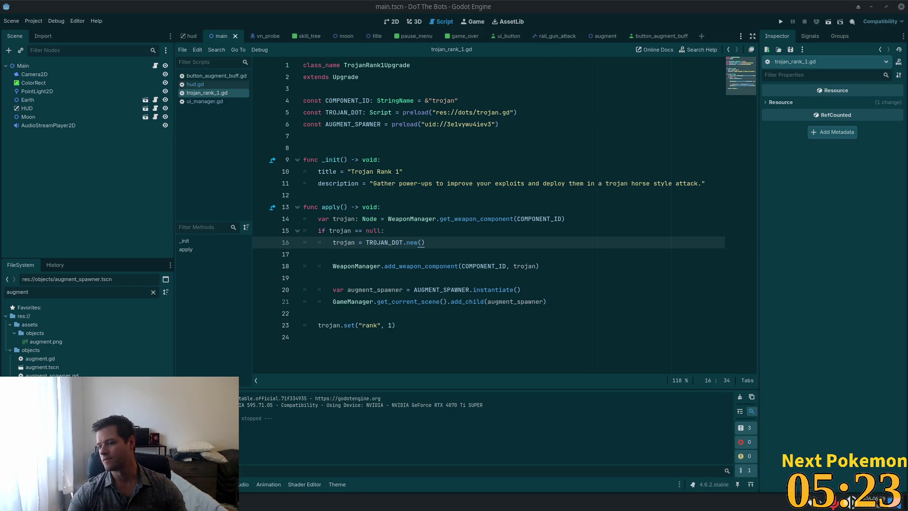
{"action": "left_click", "coordinate": [516, 206]}
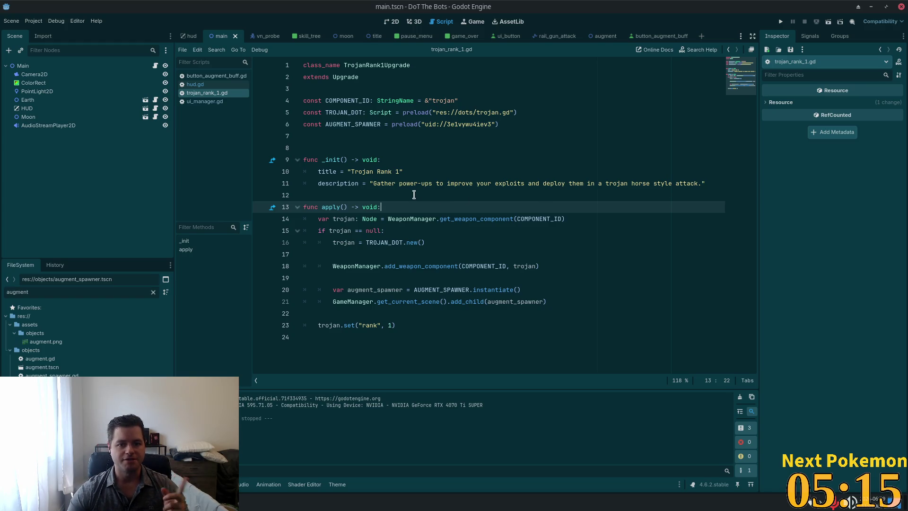
{"action": "double_click", "coordinate": [401, 125]}
{"action": "triple_click", "coordinate": [443, 101]}
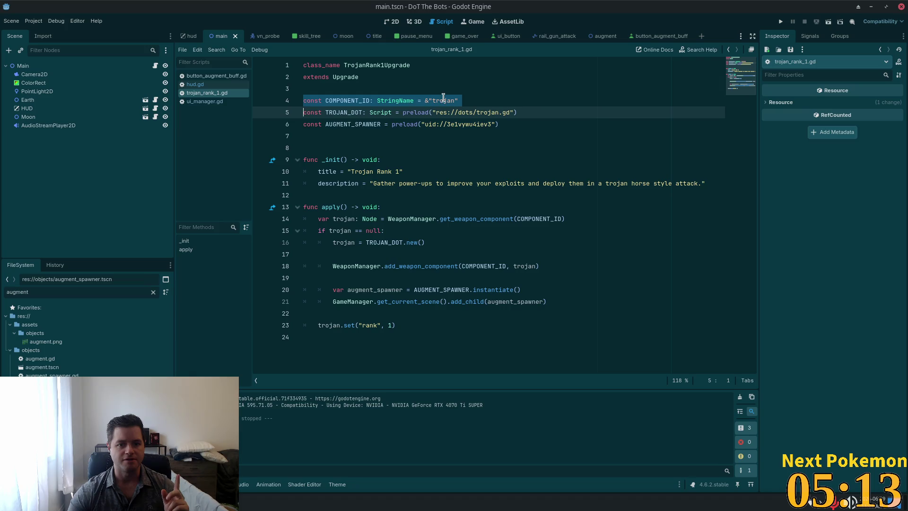
{"action": "left_click", "coordinate": [435, 112], "text": "ctrl"}
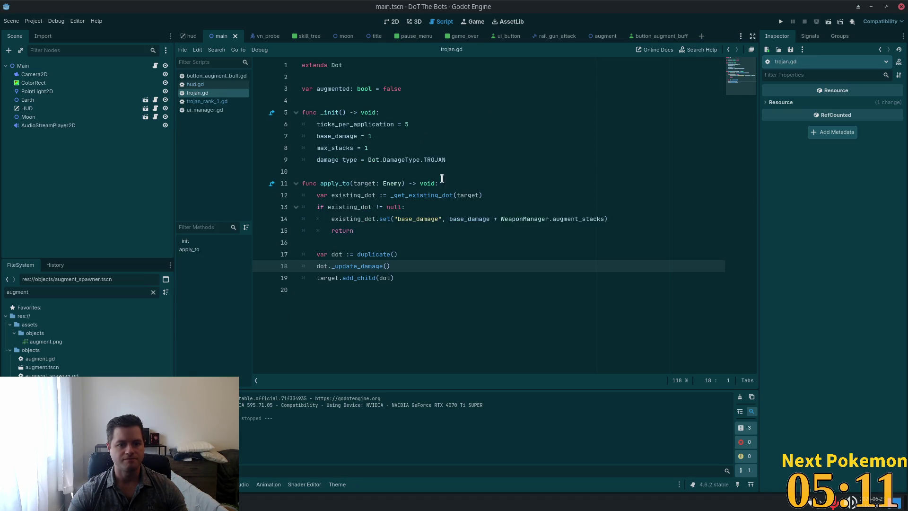
Review apply_to's existing-trojan branch and its augment_stacks damage update in trojan.gd
{"action": "double_click", "coordinate": [401, 235]}
{"action": "left_click_drag", "start_coordinate": [352, 273], "coordinate": [338, 265]}
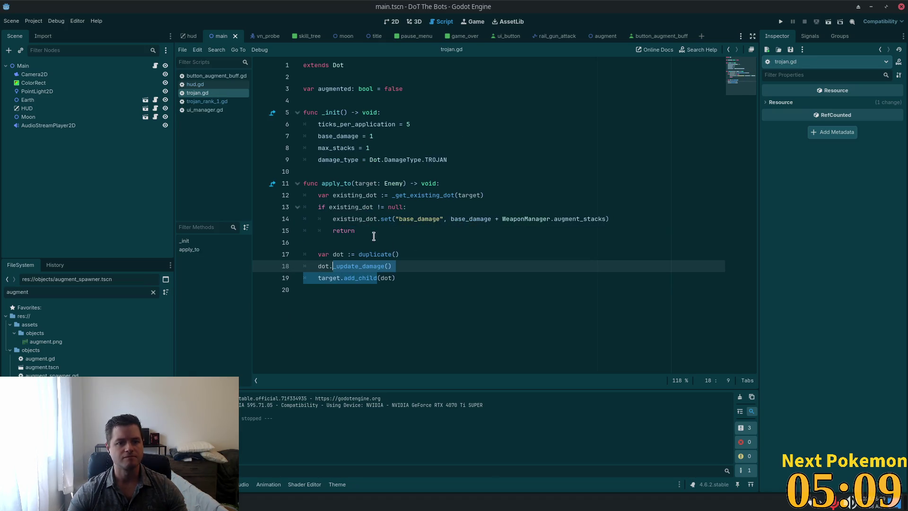
{"action": "double_click", "coordinate": [352, 195]}
{"action": "double_click", "coordinate": [344, 230]}
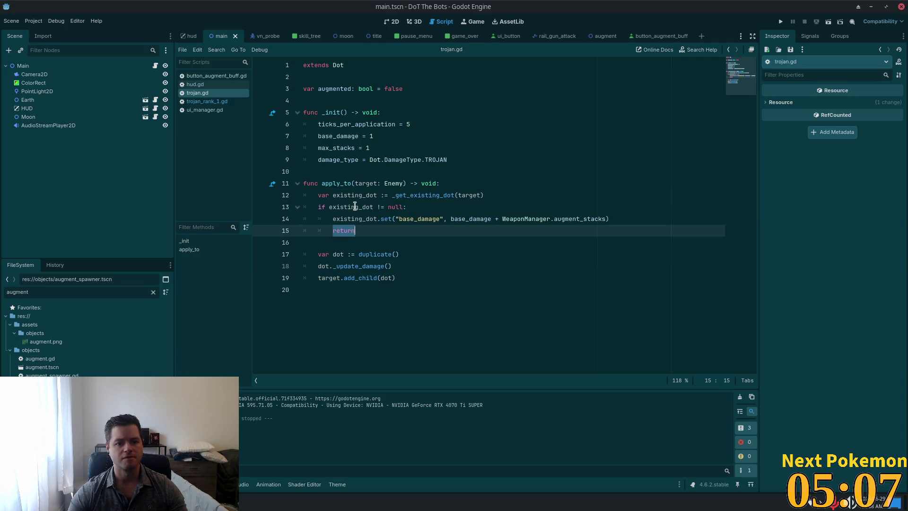
{"action": "double_click", "coordinate": [336, 182]}
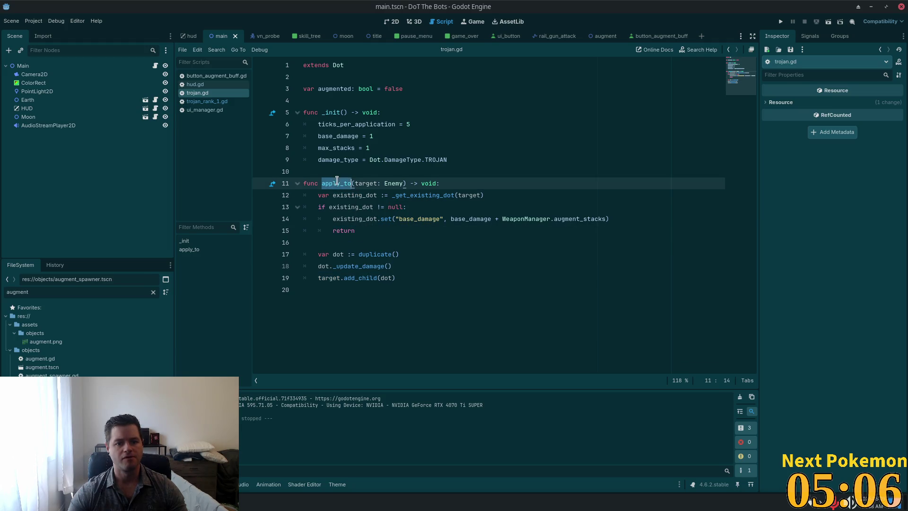
{"action": "double_click", "coordinate": [563, 219]}
Jump to weapon_manager.gd to see how WeaponManager tracks augment stacks
{"action": "double_click", "coordinate": [533, 219]}
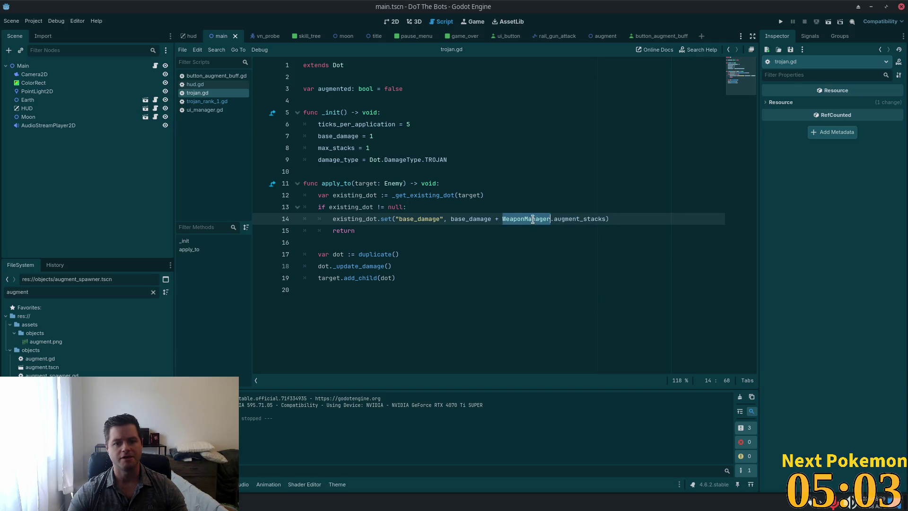
{"action": "left_click", "coordinate": [534, 219], "text": "ctrl"}
{"action": "scroll", "coordinate": [503, 239], "scroll_direction": "down", "scroll_amount": 8}
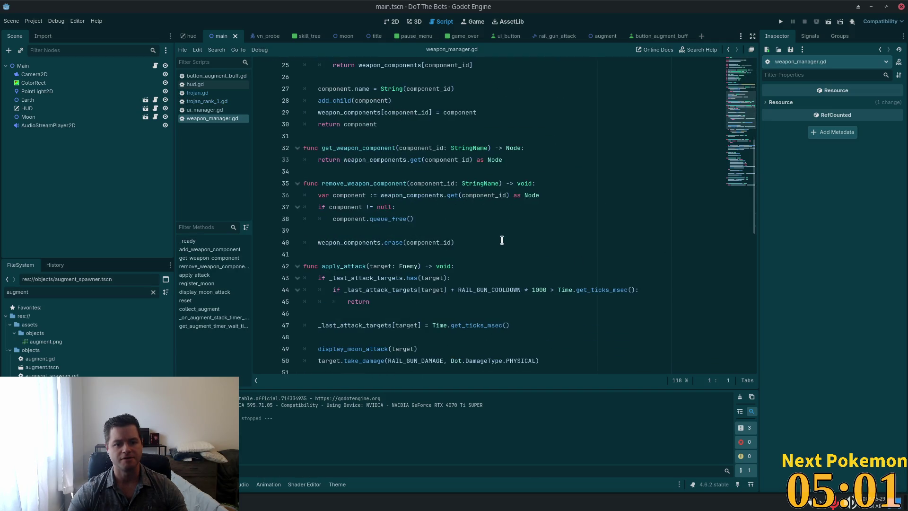
{"action": "scroll", "coordinate": [502, 239], "scroll_direction": "down", "scroll_amount": 7}
{"action": "scroll", "coordinate": [453, 234], "scroll_direction": "down", "scroll_amount": 5}
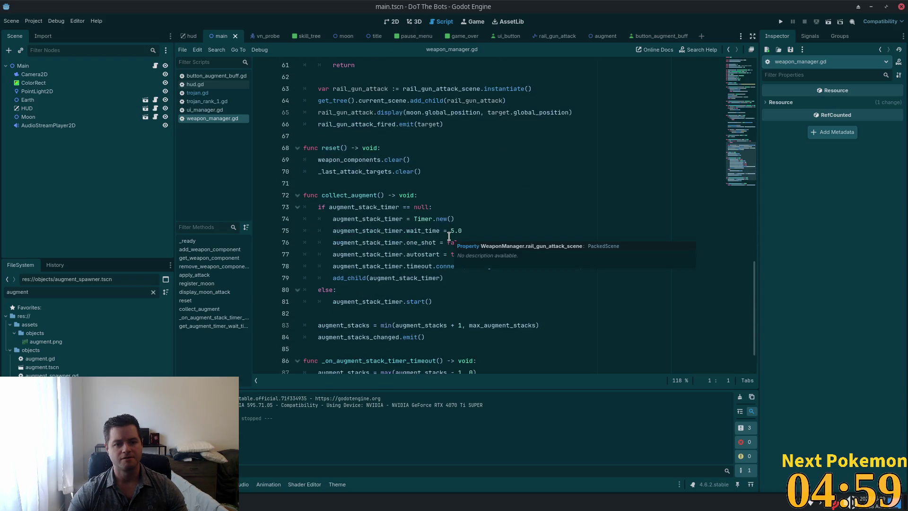
{"action": "scroll", "coordinate": [502, 234], "scroll_direction": "up", "scroll_amount": 16}
{"action": "scroll", "coordinate": [503, 234], "scroll_direction": "up", "scroll_amount": 4}
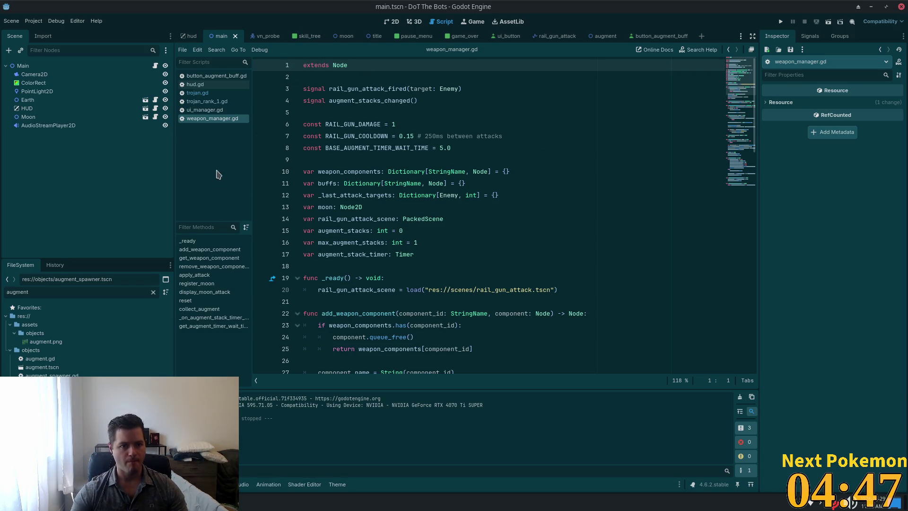
Add an empty print() call on a new line in trojan.gd's existing-trojan branch
{"action": "left_click", "coordinate": [197, 93]}
{"action": "left_click", "coordinate": [449, 208]}
{"action": "key", "text": "Return"}
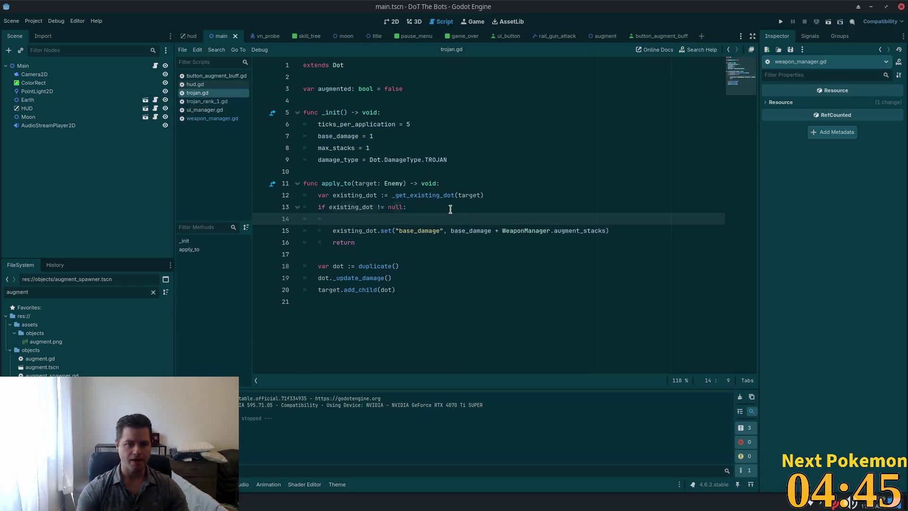
{"action": "type", "text": "print("}
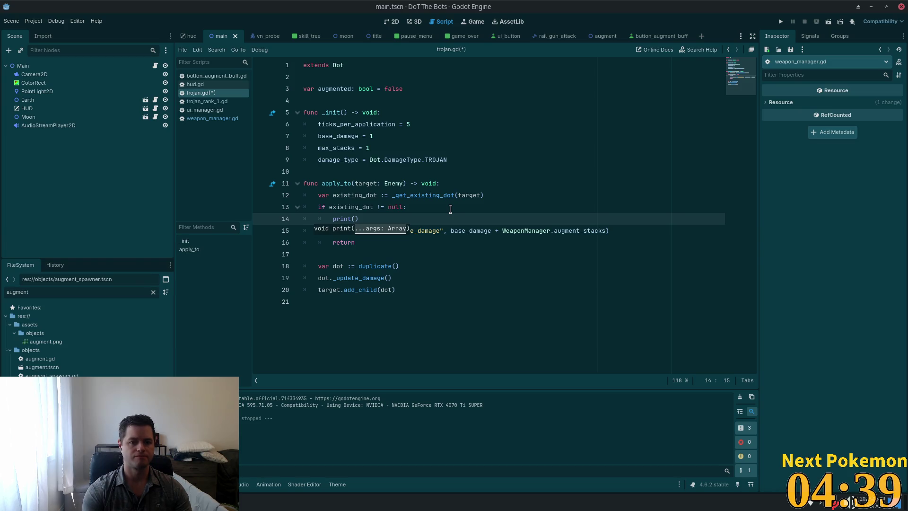
{"action": "key", "text": "alt+Tab"}
Bring up trojan.gd in Cursor via Quick Open
{"action": "key", "text": "ctrl+p"}
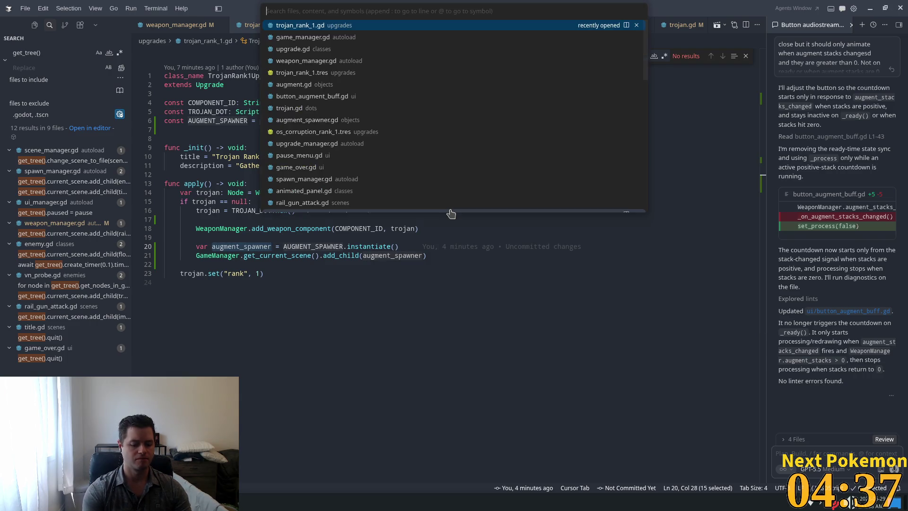
{"action": "type", "text": "troi"}
{"action": "key", "text": "BackSpace"}
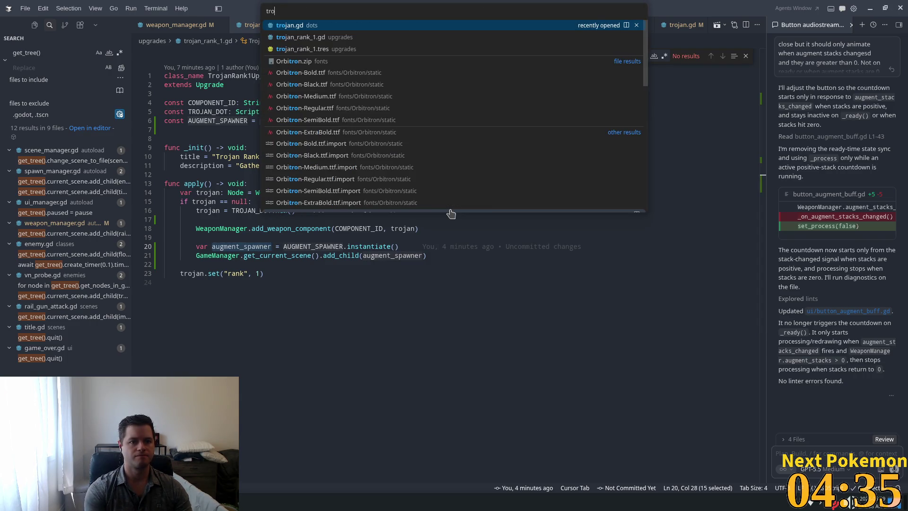
{"action": "key", "text": "Return"}
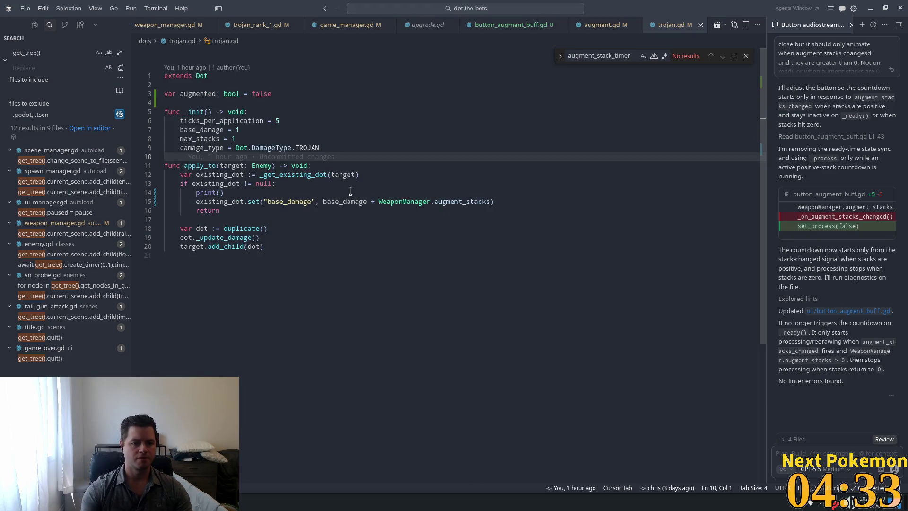
Print the augment stacks and base damage in the existing-trojan branch, then save
{"action": "left_click", "coordinate": [222, 192]}
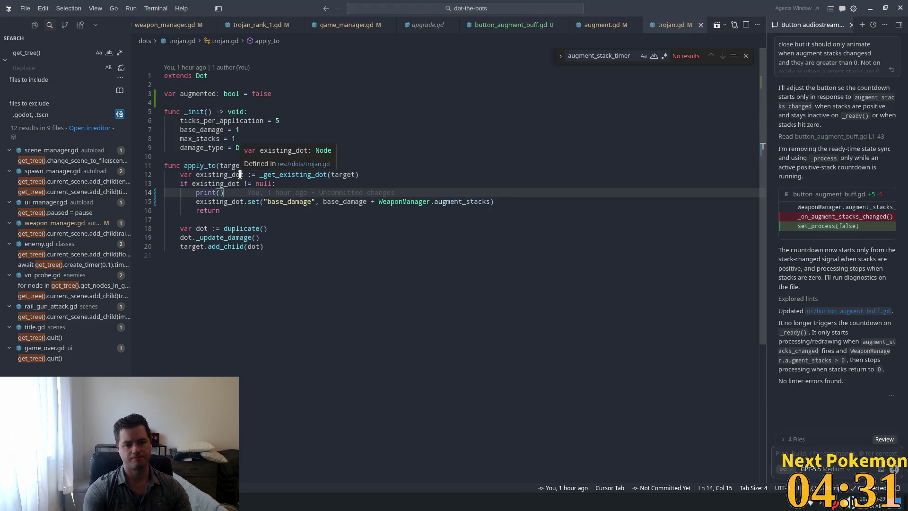
{"action": "type", "text": "a"}
{"action": "key", "text": "BackSpace"}
{"action": "type", "text": "\"augme"}
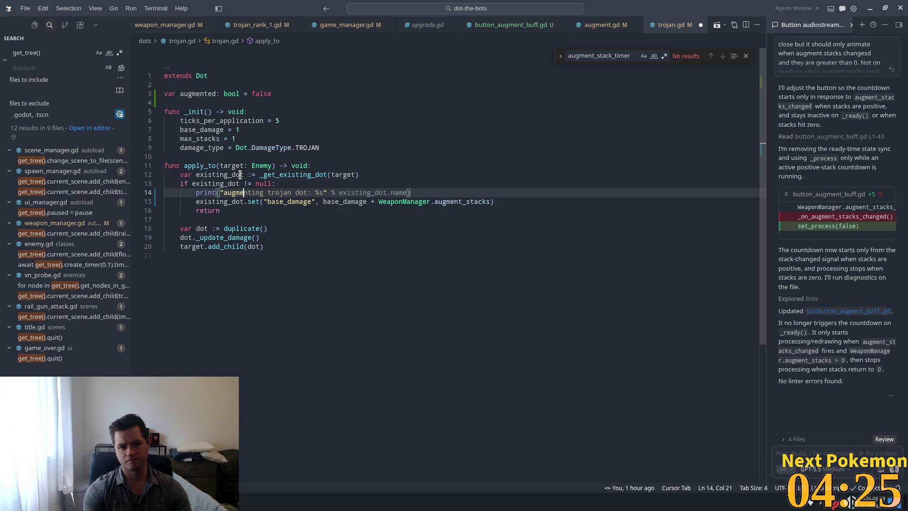
{"action": "type", "text": "nt stacks: %s\" % WeaponManager.augment_stacks"}
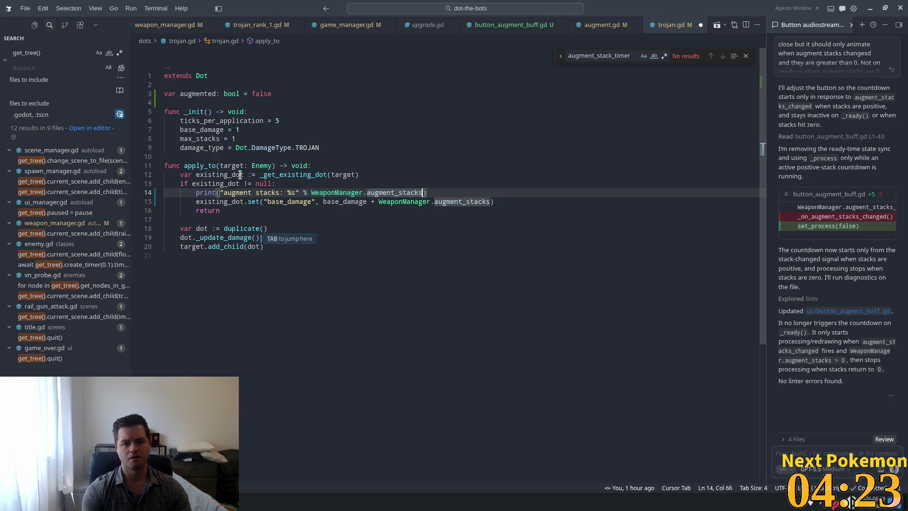
{"action": "key", "text": "Tab"}
{"action": "key", "text": "Return"}
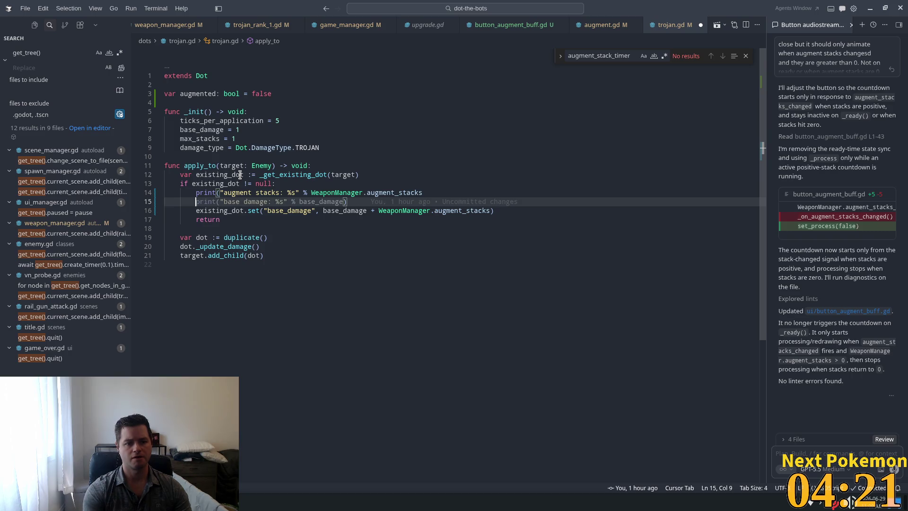
{"action": "key", "text": "BackSpace"}
{"action": "type", "text": ")"}
{"action": "key", "text": "End"}
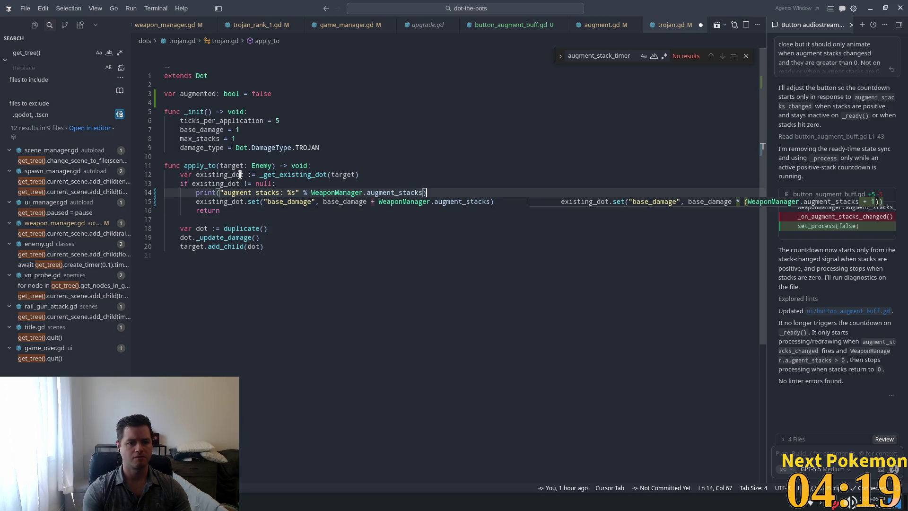
{"action": "key", "text": "Return"}
{"action": "type", "text": "print"}
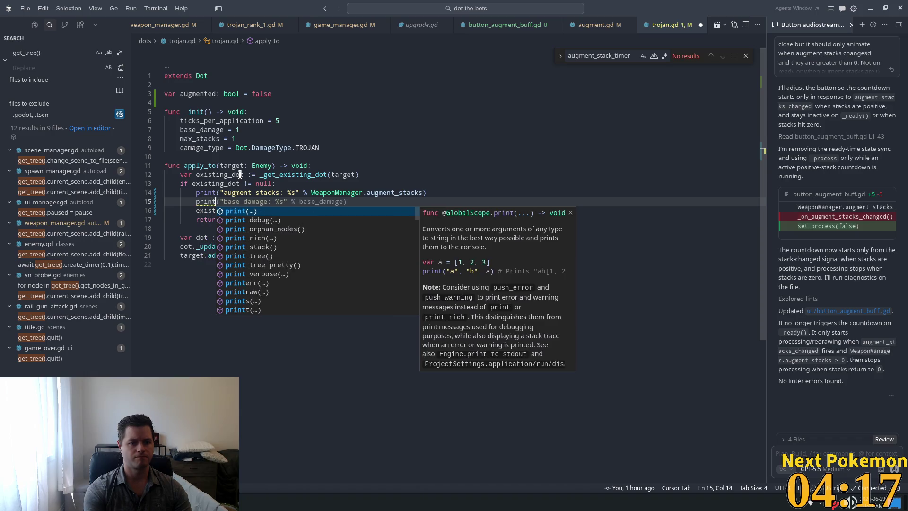
{"action": "key", "text": "Tab"}
{"action": "key", "text": "ctrl+s"}
Review the branch's null check, _update_damage and duplicate() calls, then go to the Dot class
{"action": "left_click", "coordinate": [296, 147]}
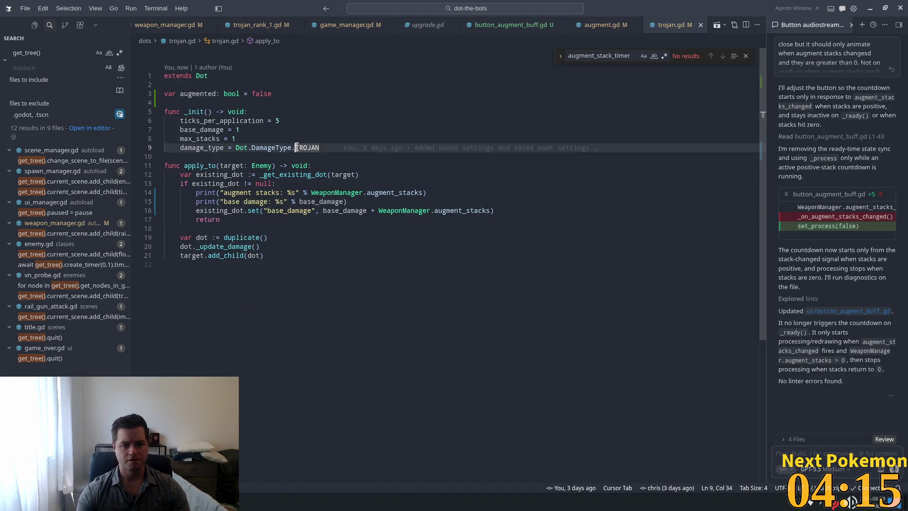
{"action": "double_click", "coordinate": [255, 210]}
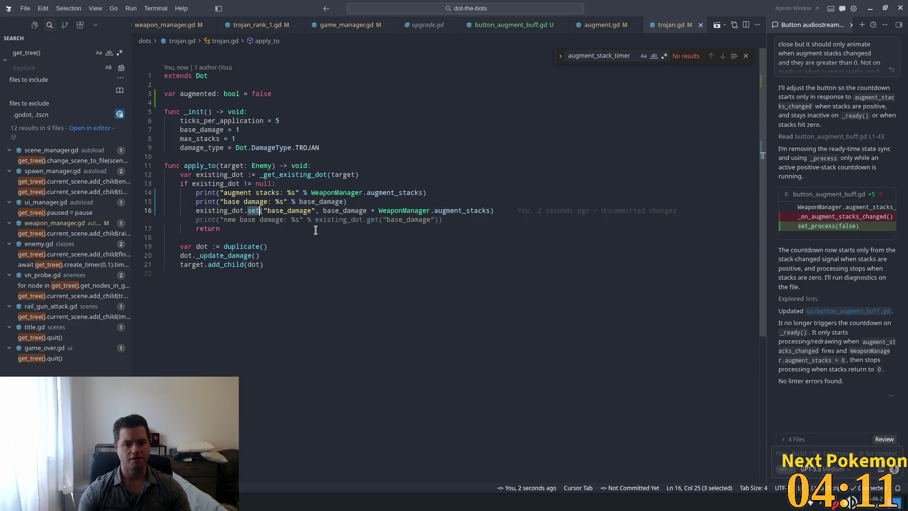
{"action": "key", "text": "Up"}
{"action": "key", "text": "Up"}
{"action": "key", "text": "Up"}
{"action": "left_click", "coordinate": [207, 256]}
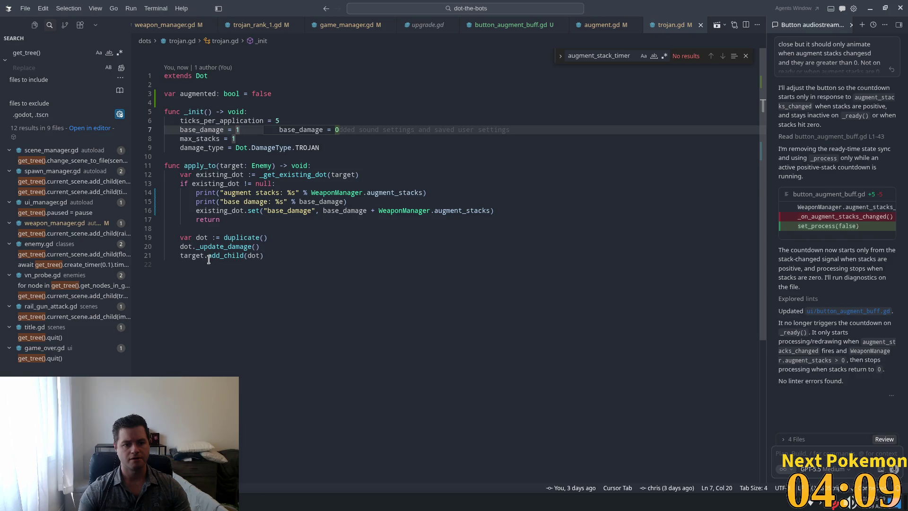
{"action": "double_click", "coordinate": [211, 247]}
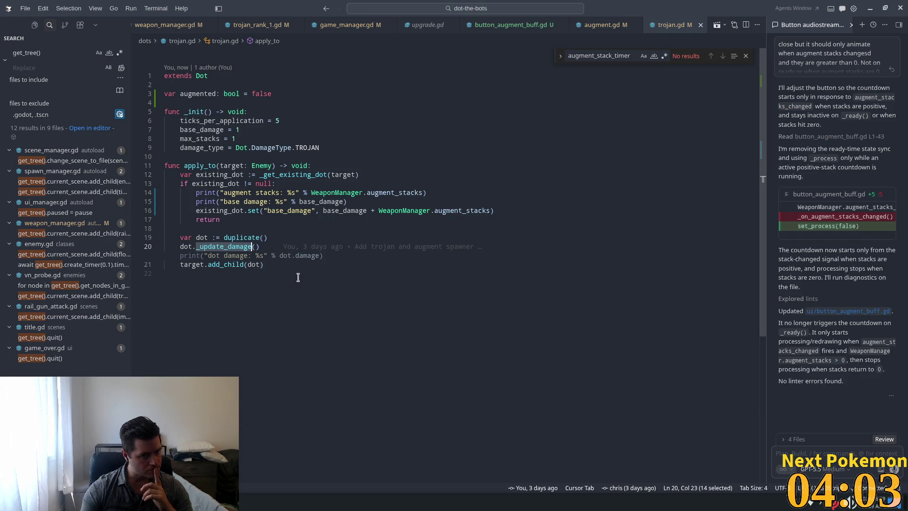
{"action": "double_click", "coordinate": [263, 184]}
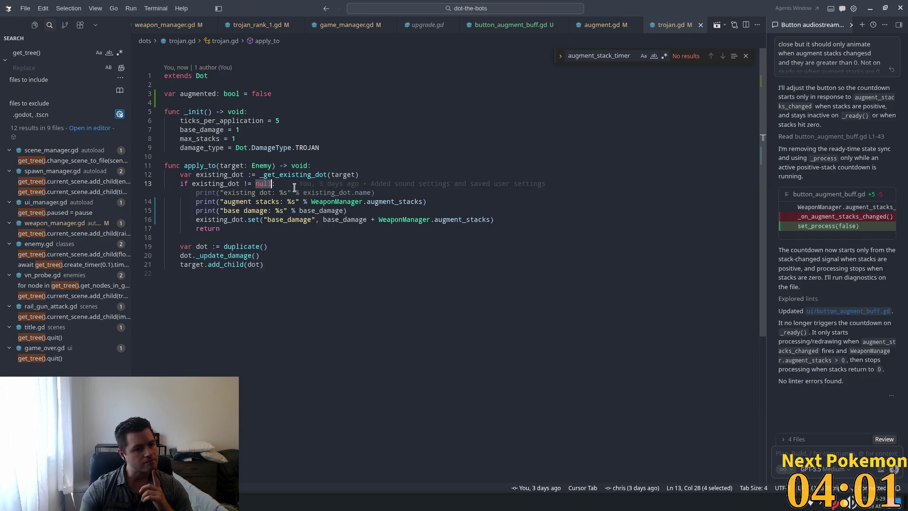
{"action": "left_click_drag", "start_coordinate": [286, 222], "coordinate": [286, 231]}
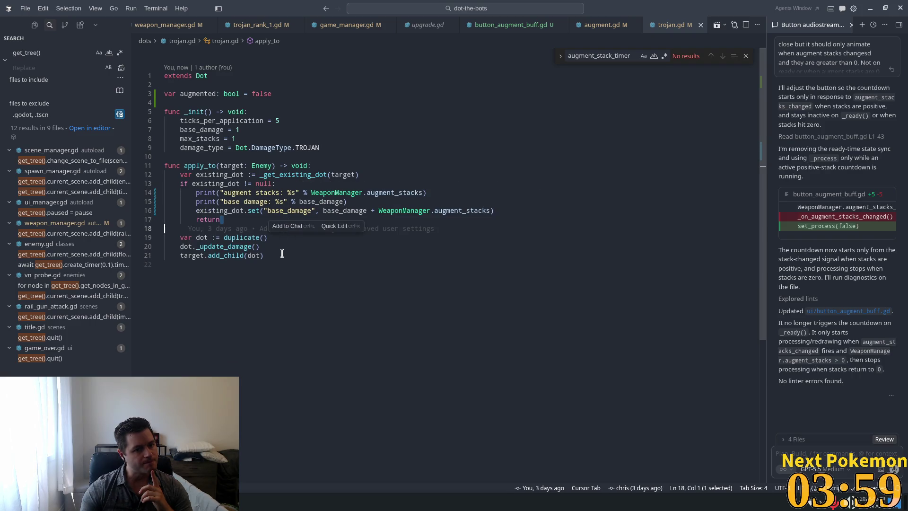
{"action": "left_click", "coordinate": [283, 238]}
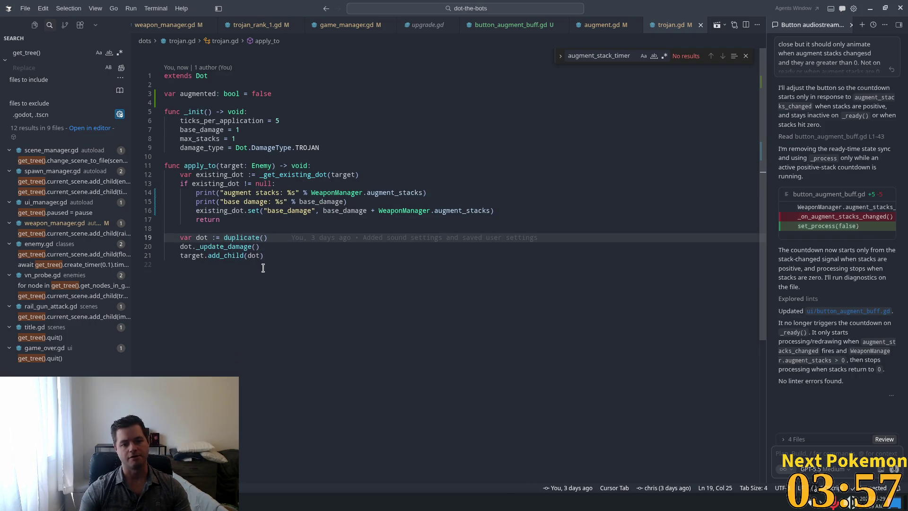
{"action": "left_click", "coordinate": [258, 247]}
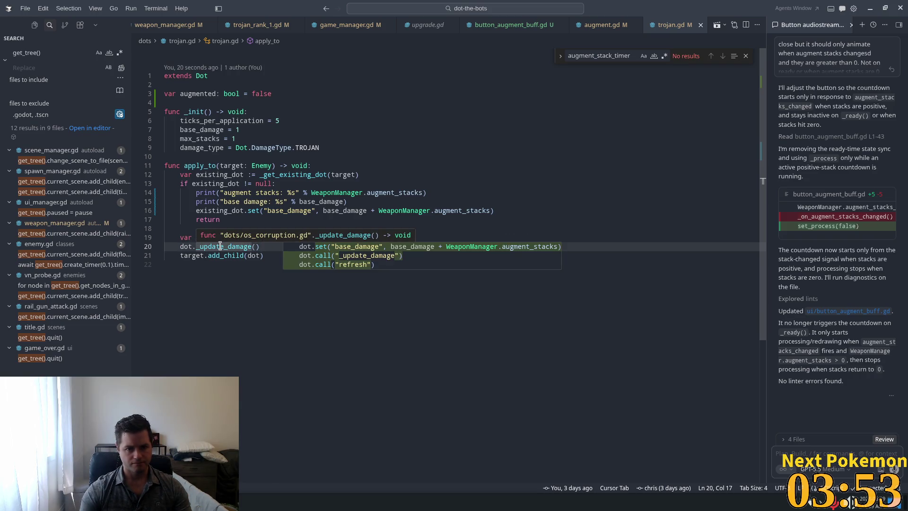
{"action": "left_click", "coordinate": [224, 237]}
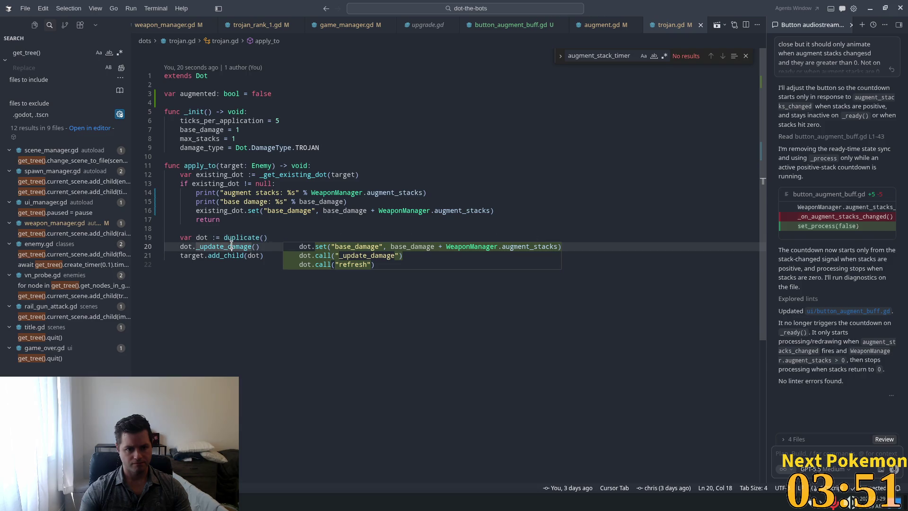
{"action": "left_click", "coordinate": [202, 75], "text": "ctrl"}
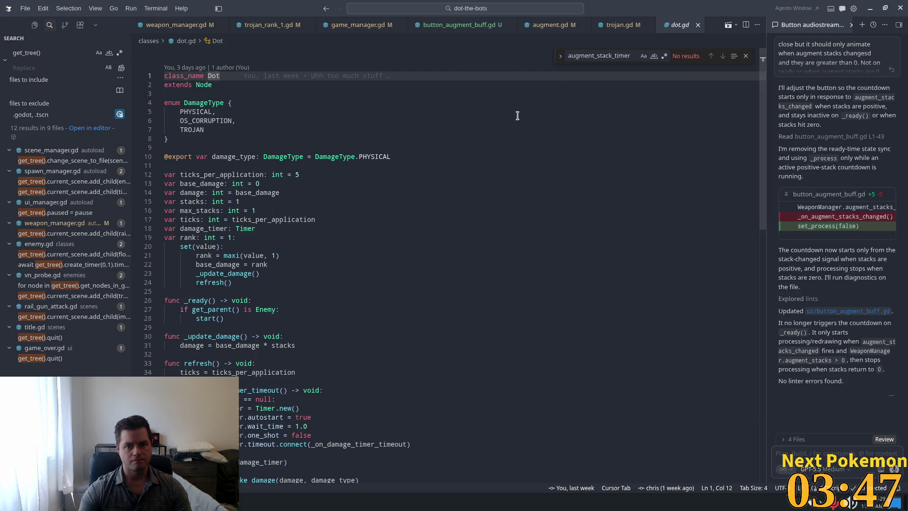
Inspect dot.gd's apply_to and _update_damage, where damage equals base_damage * stacks
{"action": "scroll", "coordinate": [313, 287], "scroll_direction": "down", "scroll_amount": 10}
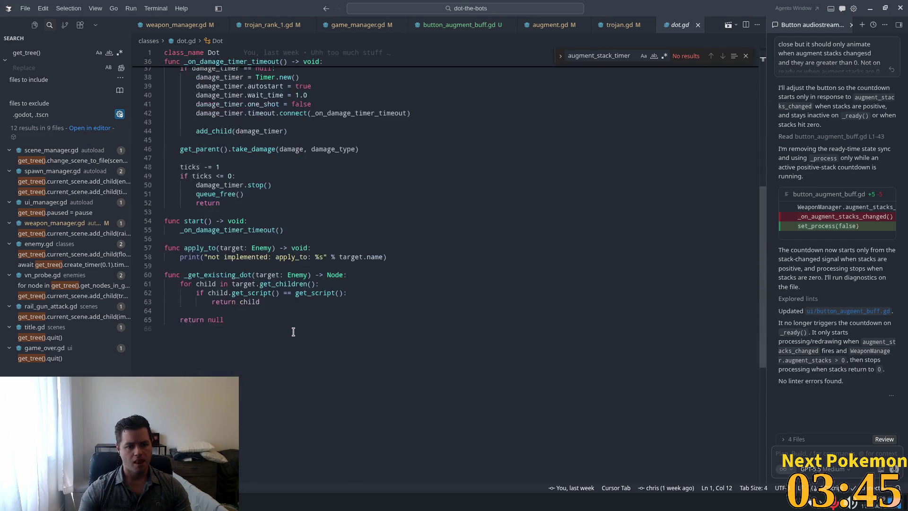
{"action": "left_click", "coordinate": [200, 245]}
{"action": "scroll", "coordinate": [236, 270], "scroll_direction": "up", "scroll_amount": 7}
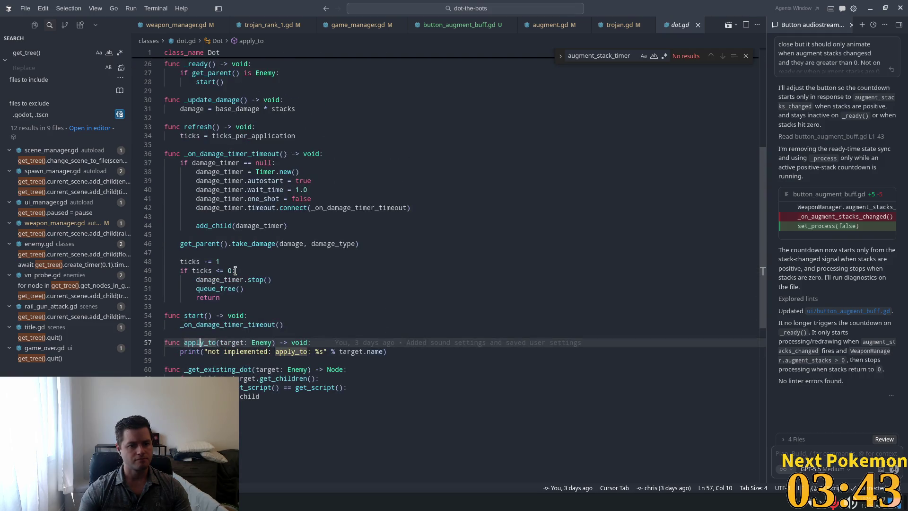
{"action": "scroll", "coordinate": [234, 266], "scroll_direction": "down", "scroll_amount": 3}
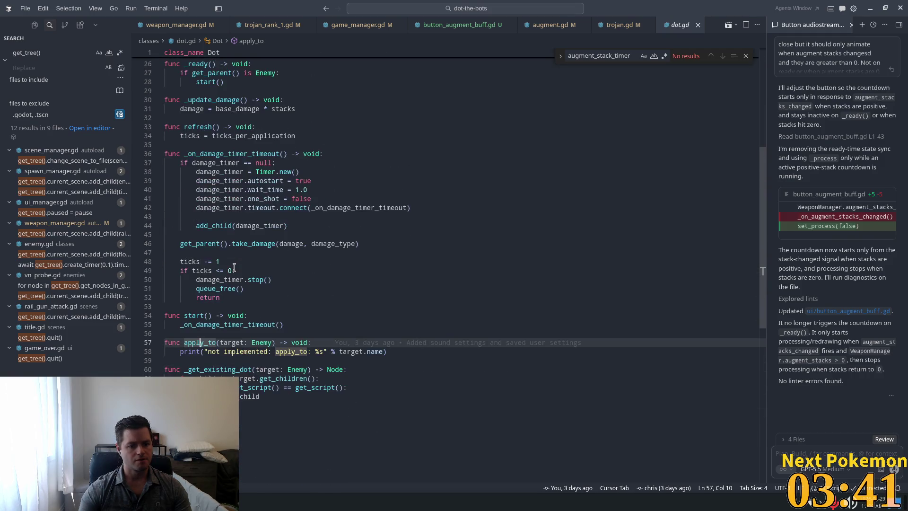
{"action": "left_click", "coordinate": [291, 269]}
{"action": "scroll", "coordinate": [260, 317], "scroll_direction": "up", "scroll_amount": 1}
{"action": "scroll", "coordinate": [260, 317], "scroll_direction": "up", "scroll_amount": 4}
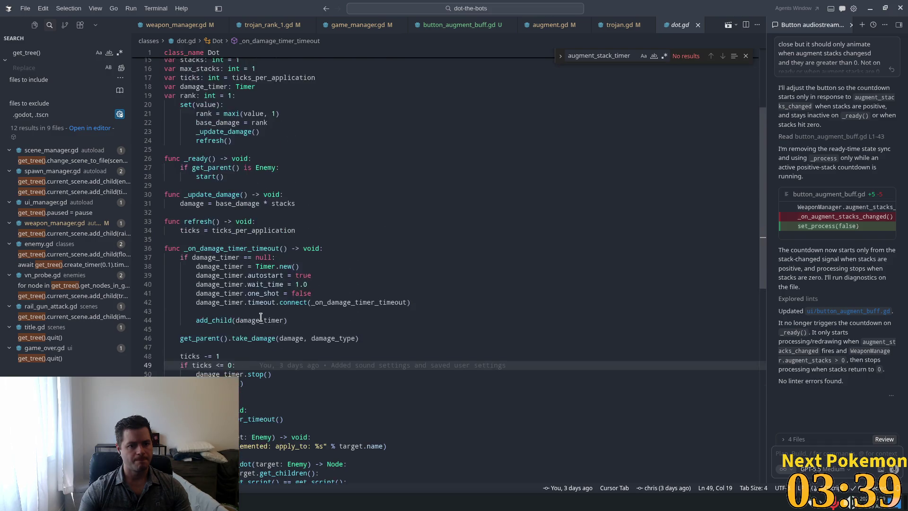
{"action": "left_click", "coordinate": [206, 240]}
{"action": "left_click", "coordinate": [229, 253]}
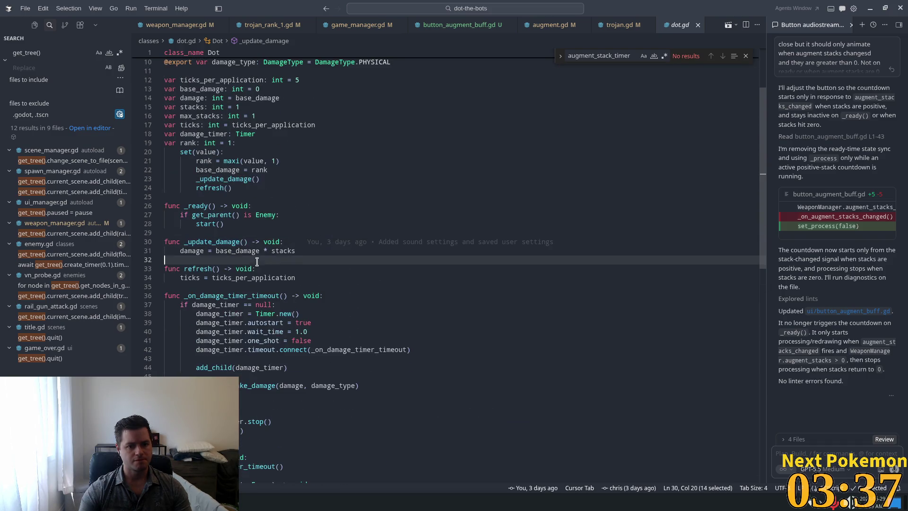
{"action": "double_click", "coordinate": [228, 252]}
{"action": "scroll", "coordinate": [284, 257], "scroll_direction": "up", "scroll_amount": 3}
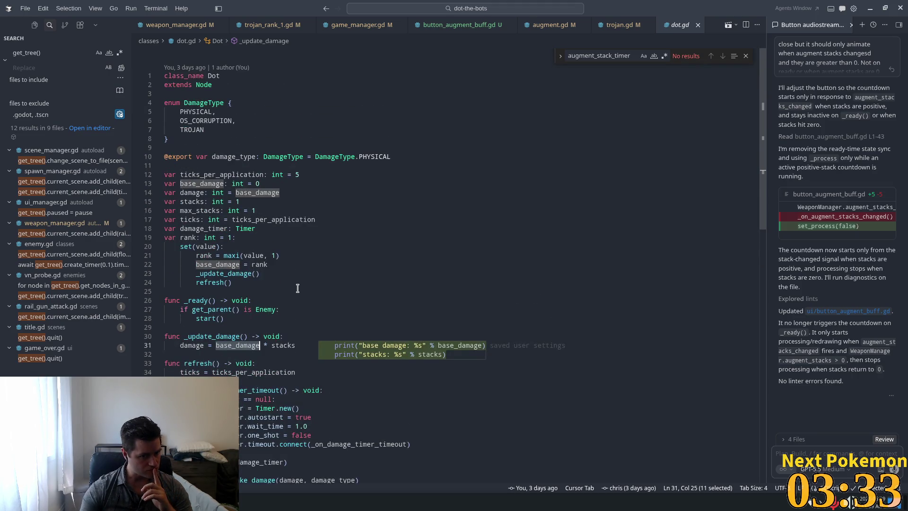
Add and save update_damage() setting base_damage to rank + WeaponManager.augment_stacks, then jump to Dot
{"action": "left_click", "coordinate": [610, 25]}
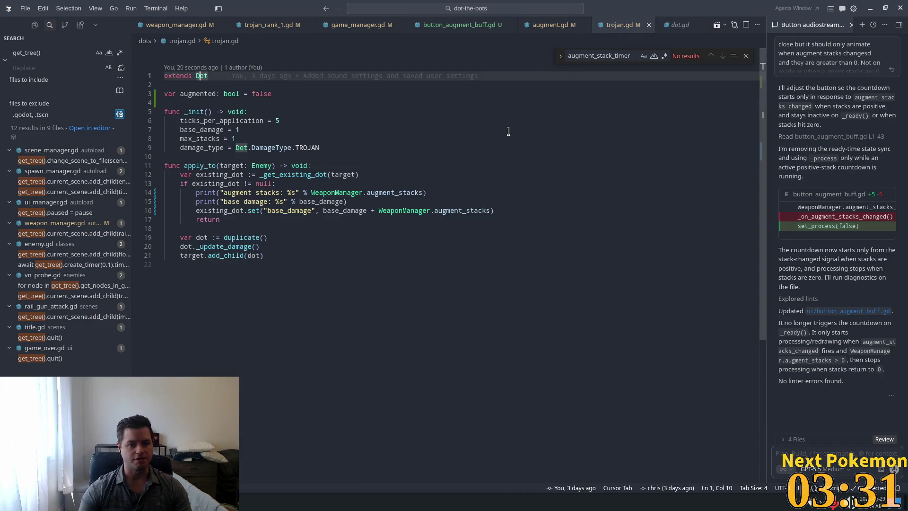
{"action": "mouse_move", "coordinate": [272, 172]}
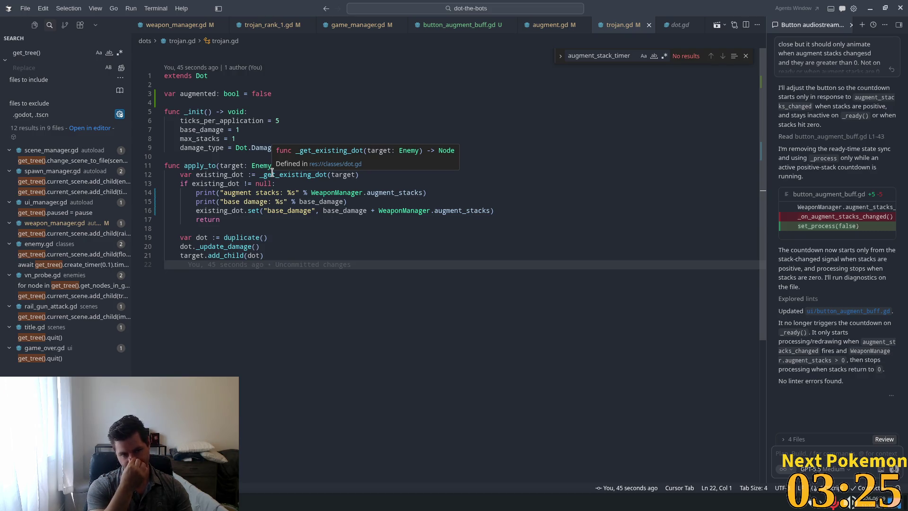
{"action": "key", "text": "Return"}
{"action": "type", "text": "func "}
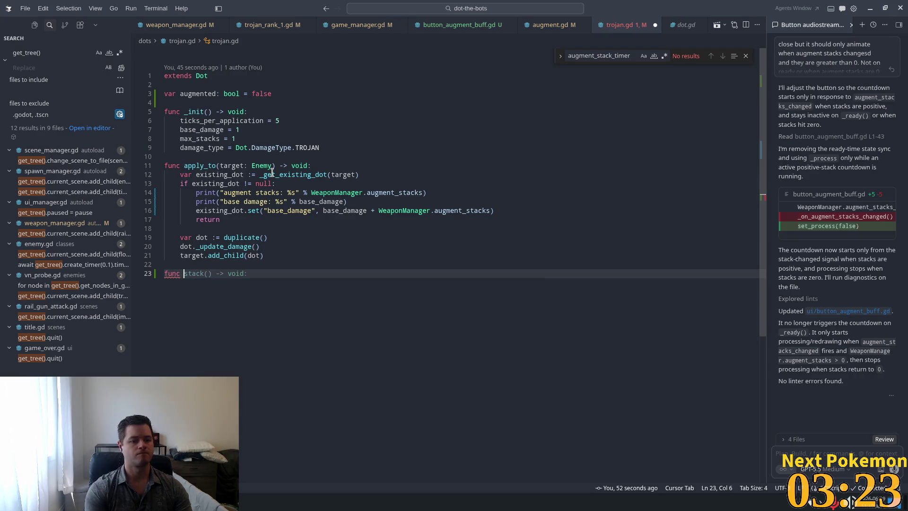
{"action": "type", "text": "upda"}
{"action": "key", "text": "Tab"}
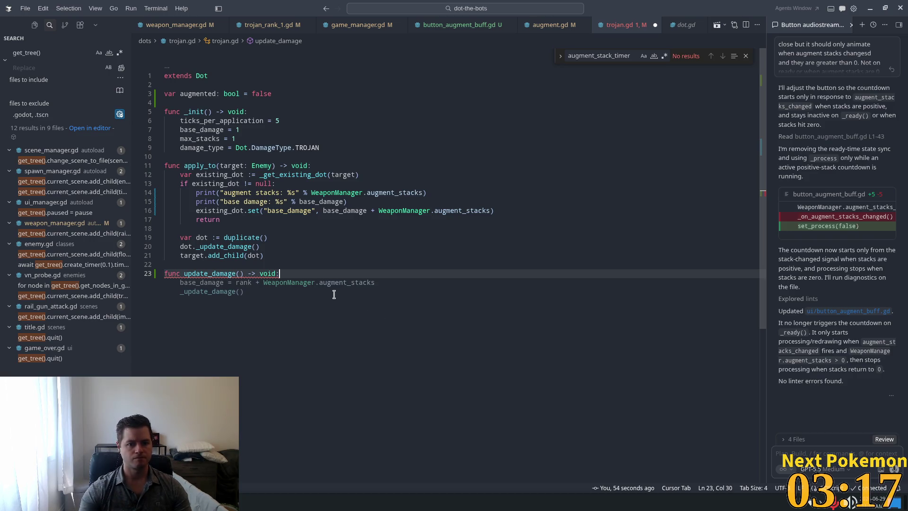
{"action": "key", "text": "Tab"}
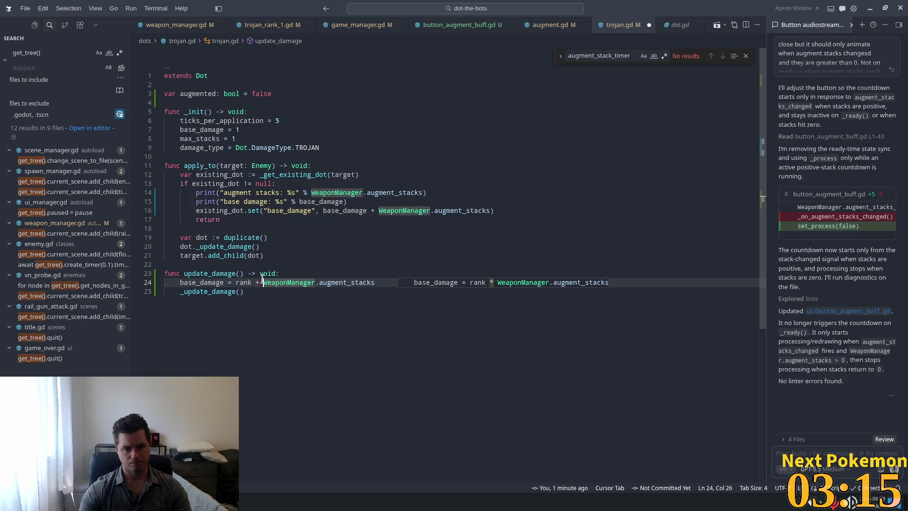
{"action": "left_click", "coordinate": [383, 251]}
{"action": "left_click", "coordinate": [304, 273]}
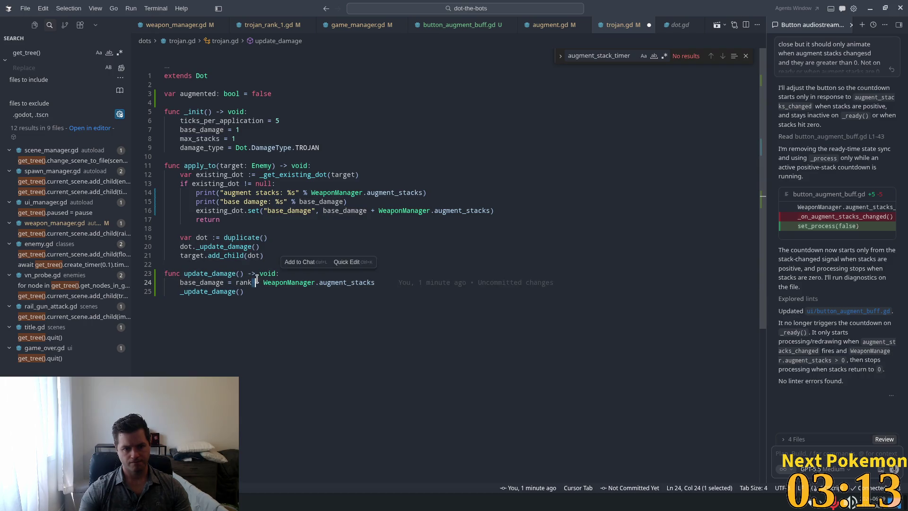
{"action": "type", "text": "+"}
{"action": "left_click", "coordinate": [258, 246]}
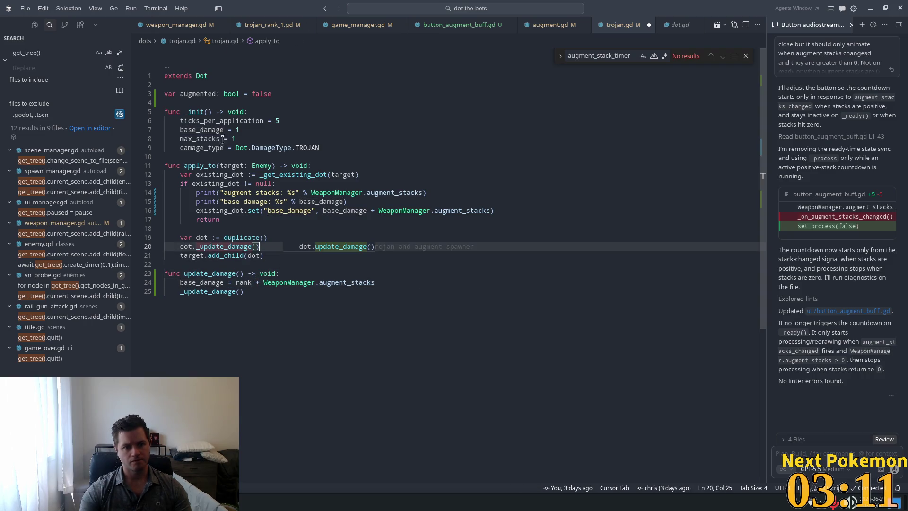
{"action": "key", "text": "ctrl+s"}
{"action": "left_click", "coordinate": [362, 148]}
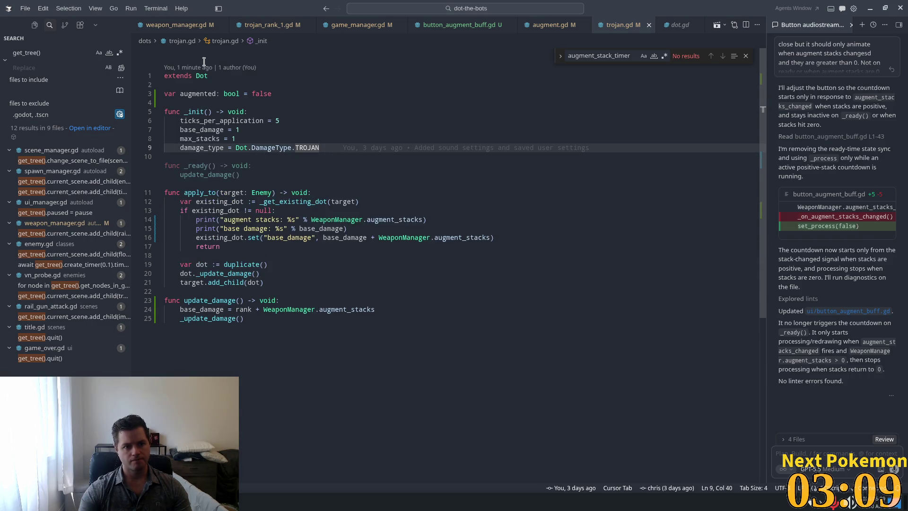
{"action": "left_click", "coordinate": [202, 75], "text": "ctrl"}
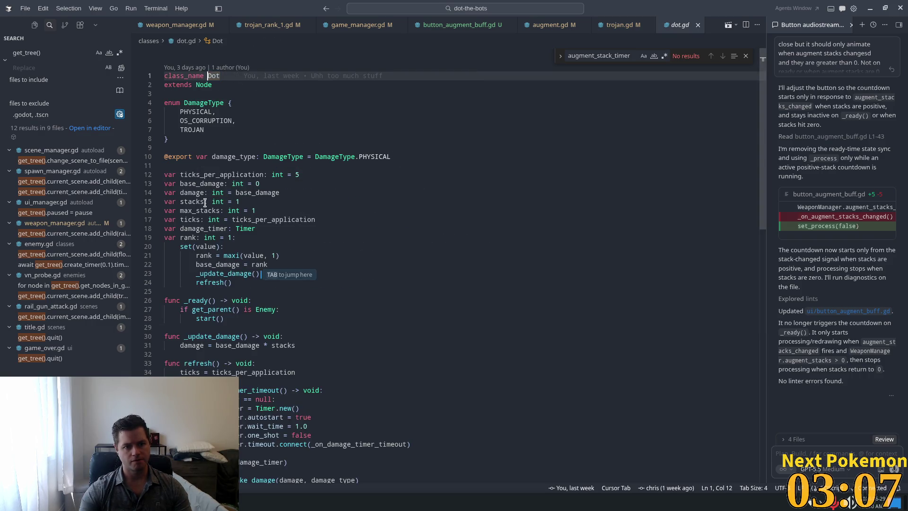
Trace base_damage and rank uses in dot.gd's rank setter, then start a project file search
{"action": "left_click", "coordinate": [203, 184]}
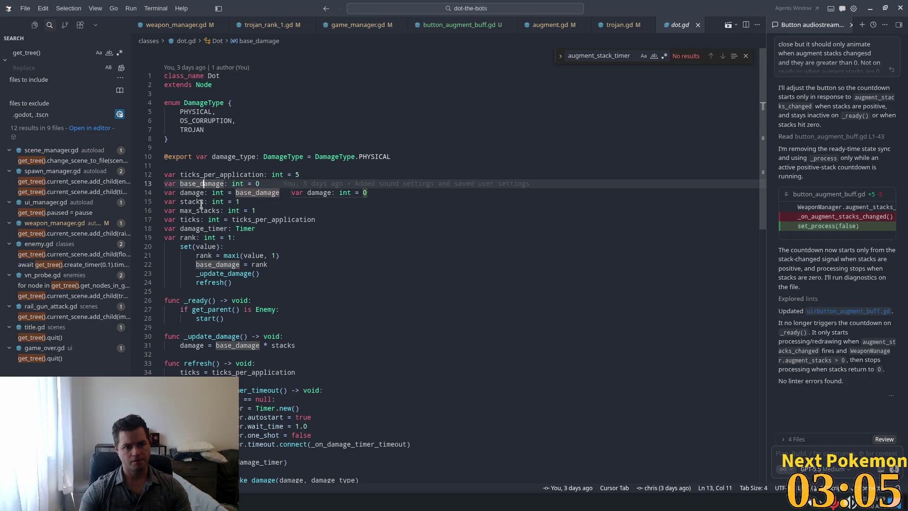
{"action": "double_click", "coordinate": [190, 237]}
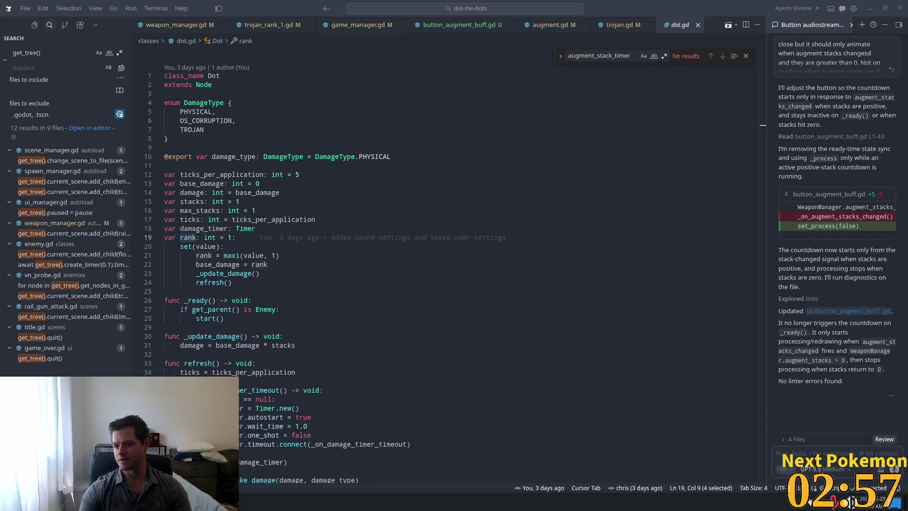
{"action": "left_click", "coordinate": [662, 148]}
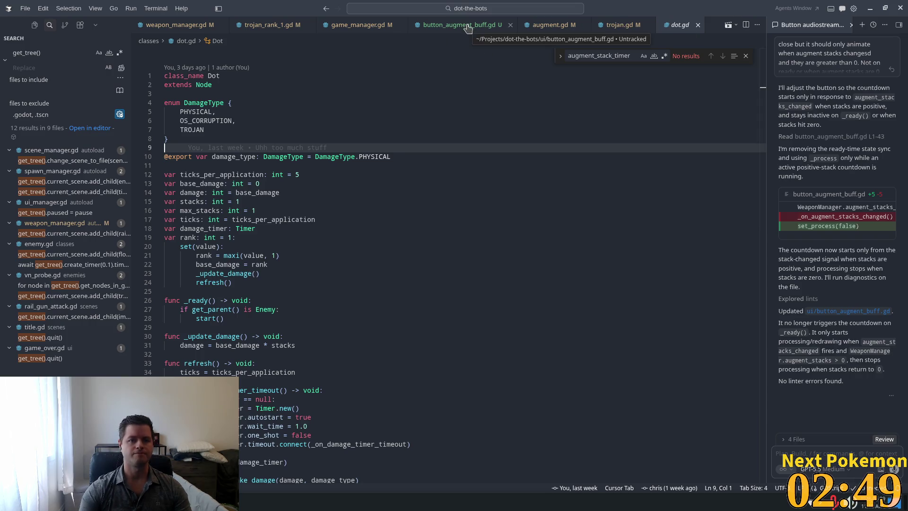
{"action": "left_click", "coordinate": [380, 111]}
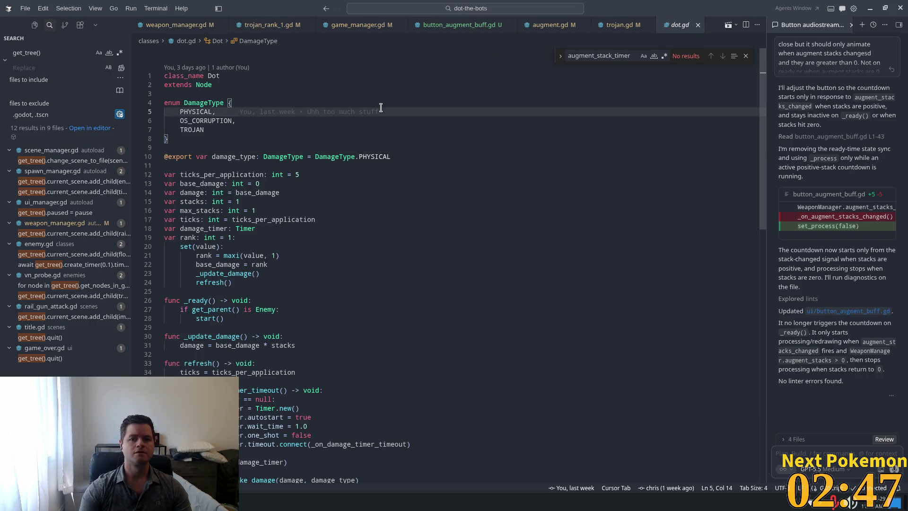
{"action": "key", "text": "ctrl+p"}
Open augment_spawner.gd, change SCREEN_MARGIN from 48 to 150.0, and save
{"action": "type", "text": "augment"}
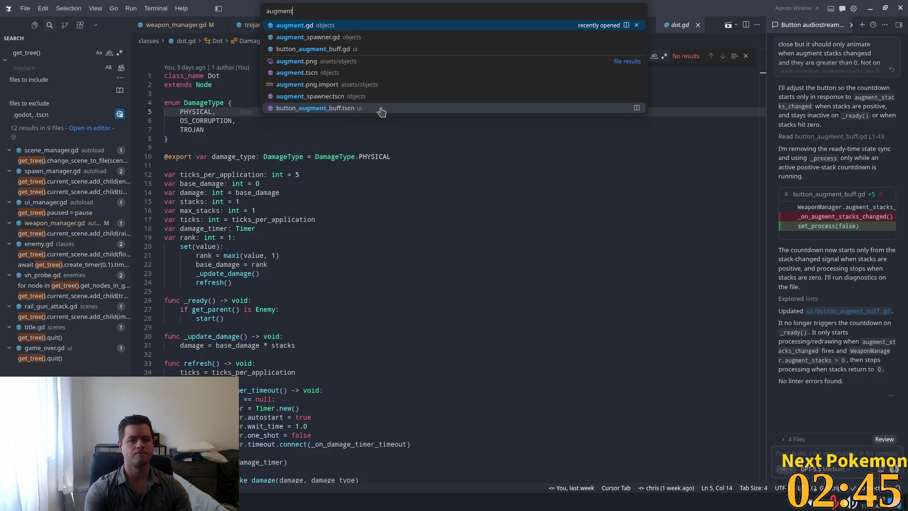
{"action": "key", "text": "Down"}
{"action": "key", "text": "Return"}
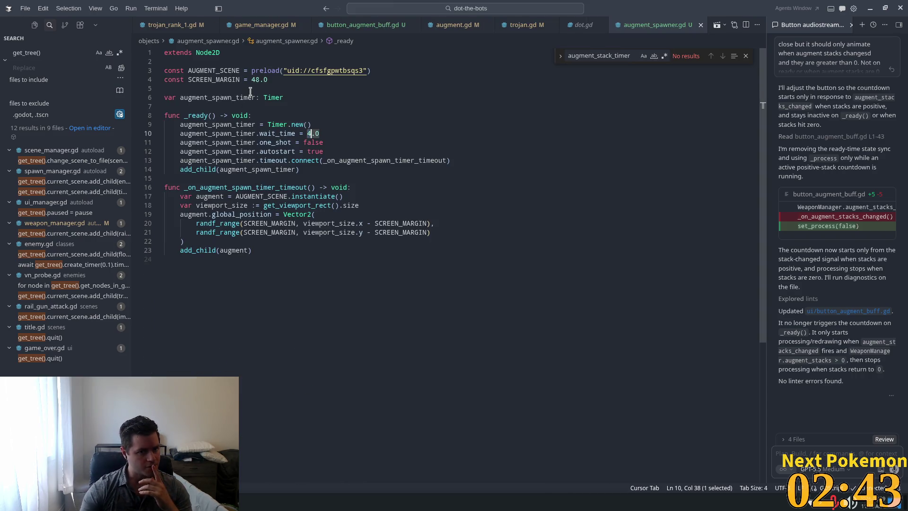
{"action": "left_click", "coordinate": [244, 88]}
{"action": "left_click", "coordinate": [233, 82]}
{"action": "double_click", "coordinate": [254, 81]}
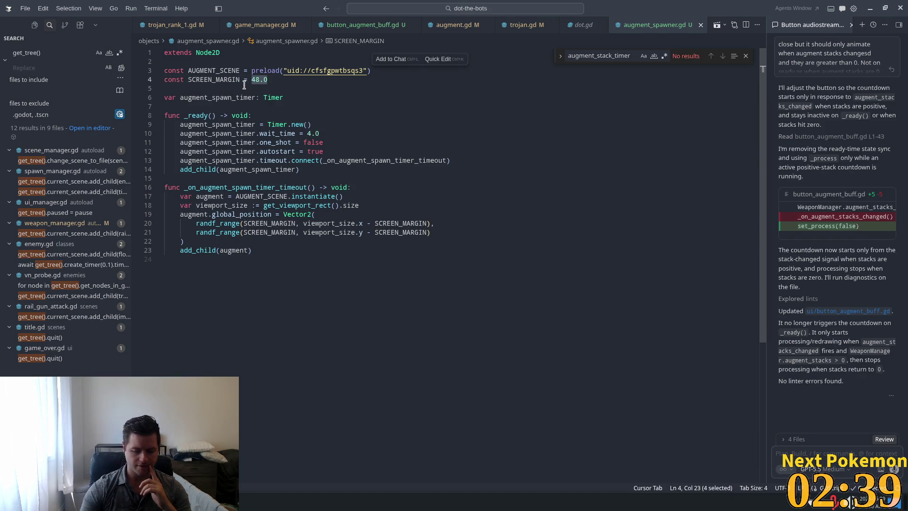
{"action": "type", "text": "150"}
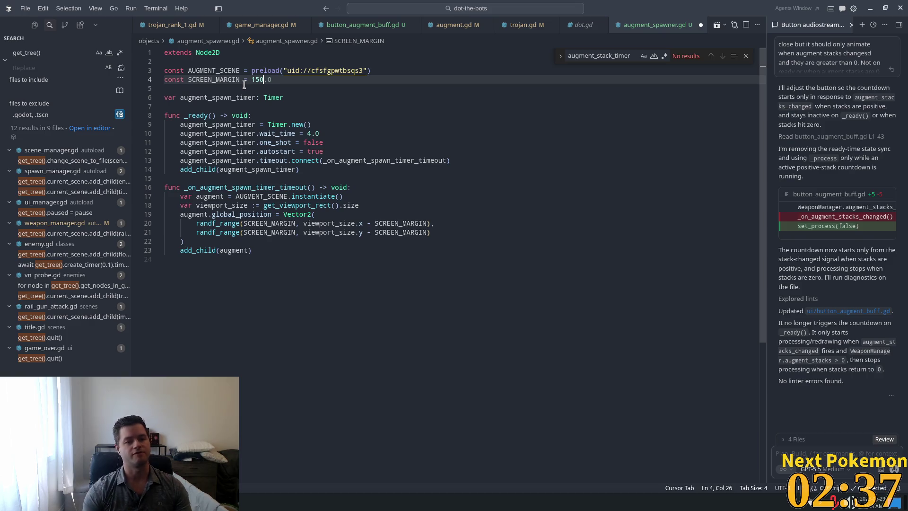
{"action": "key", "text": "Tab"}
{"action": "key", "text": "ctrl+s"}
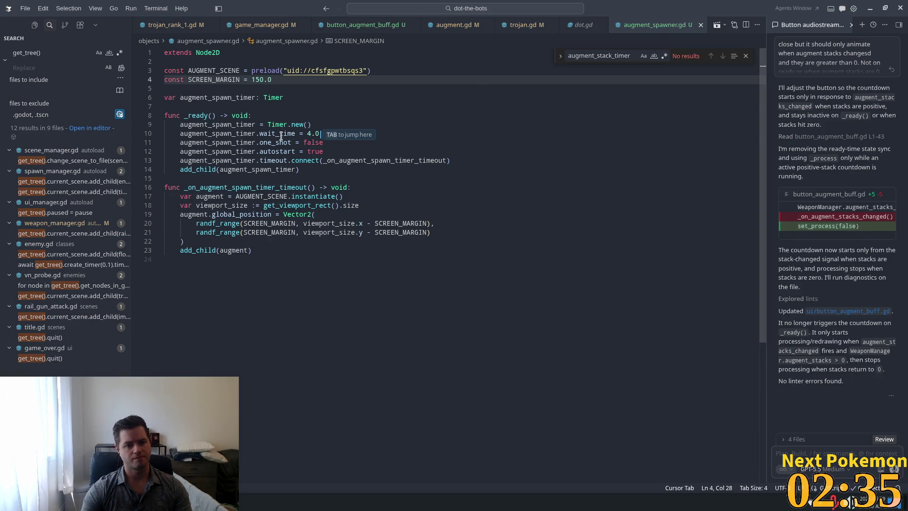
Set the spawn timer wait_time to WeaponManager.get_augment_timer_wait_time() - 1.0 and save
{"action": "key", "text": "Tab"}
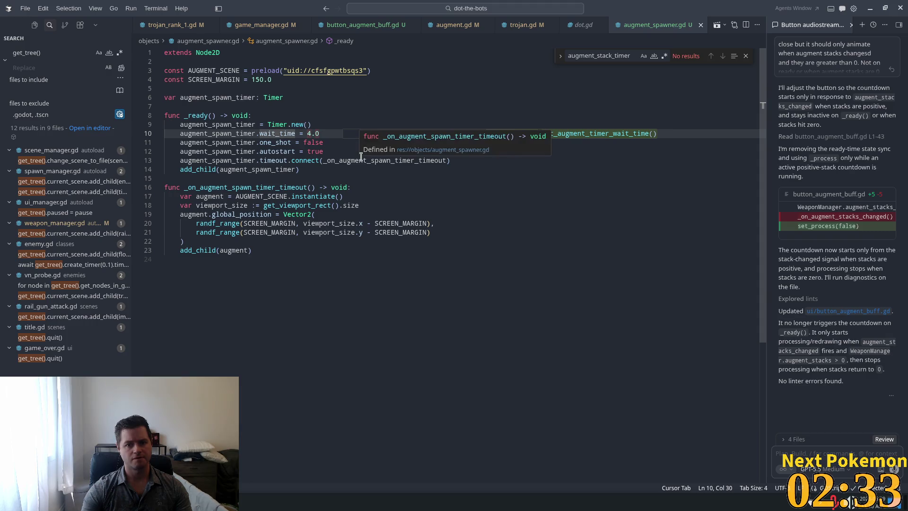
{"action": "key", "text": "Tab"}
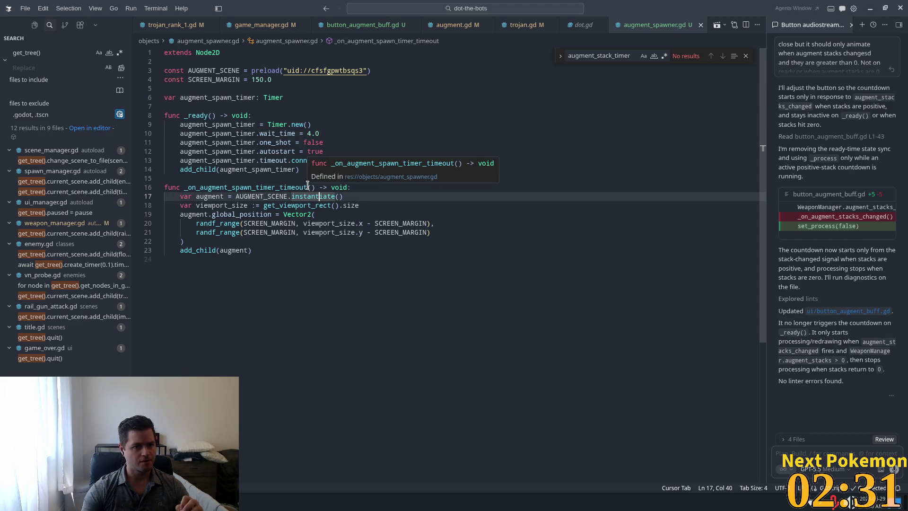
{"action": "left_click", "coordinate": [326, 133]}
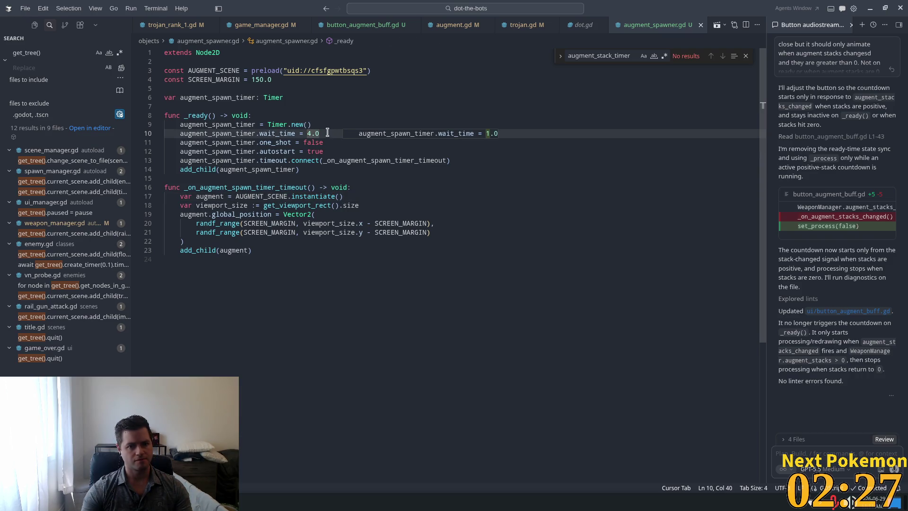
{"action": "key", "text": "BackSpace"}
{"action": "key", "text": "BackSpace"}
{"action": "key", "text": "BackSpace"}
{"action": "type", "text": "Wea"}
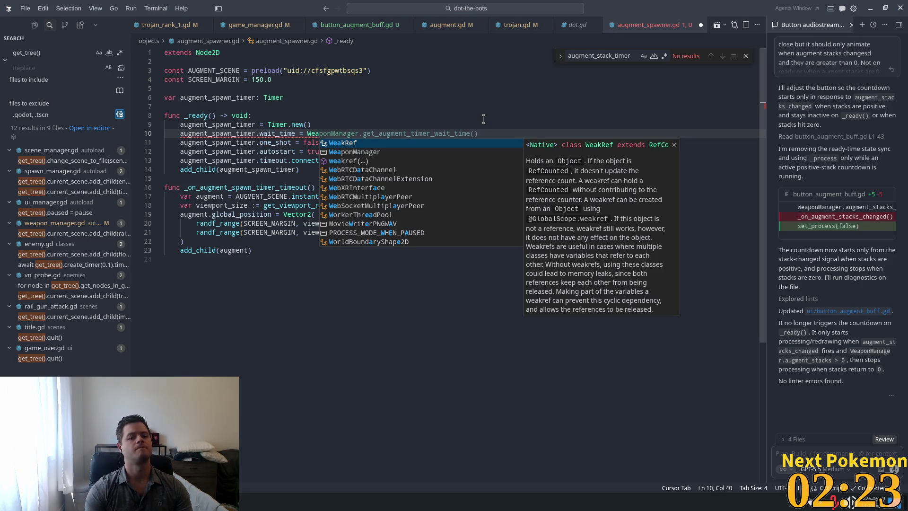
{"action": "key", "text": "Tab"}
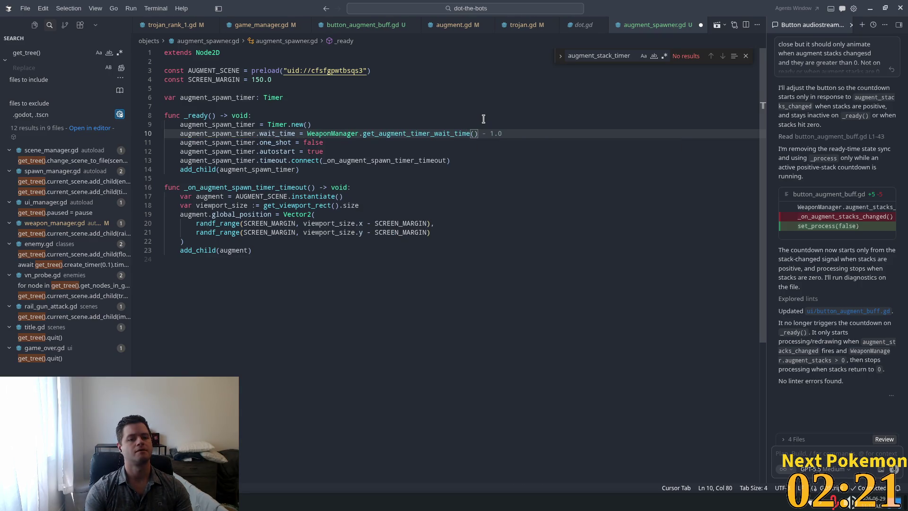
{"action": "key", "text": "ctrl+s"}
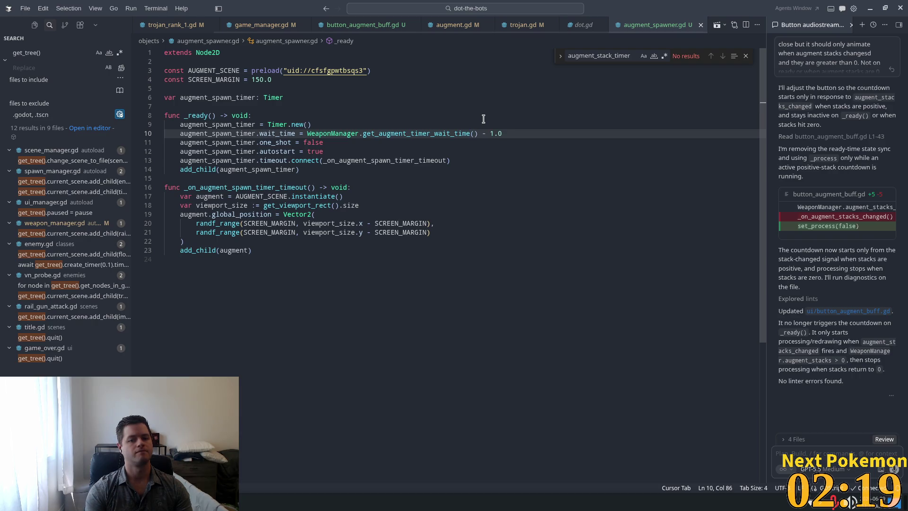
Jump to the definition of get_augment_timer_wait_time in weapon_manager.gd
{"action": "left_click", "coordinate": [478, 161]}
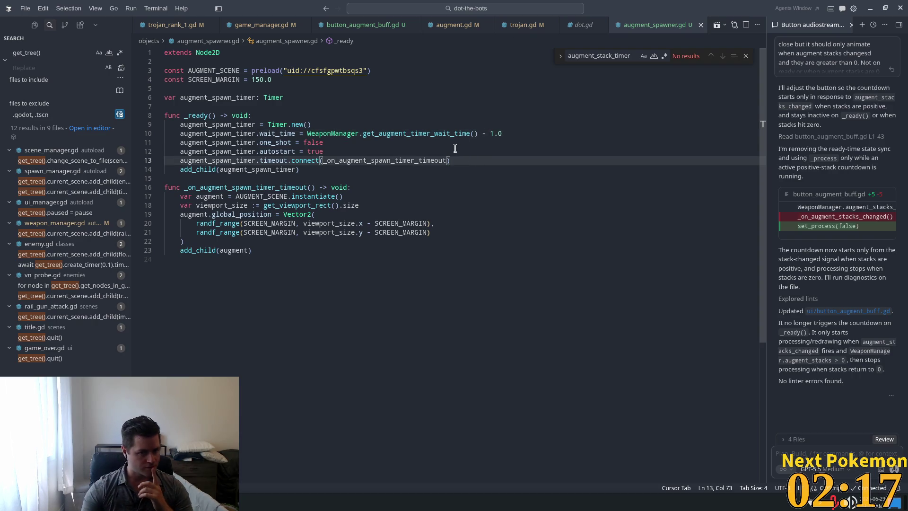
{"action": "left_click", "coordinate": [435, 169]}
{"action": "left_click", "coordinate": [390, 134]}
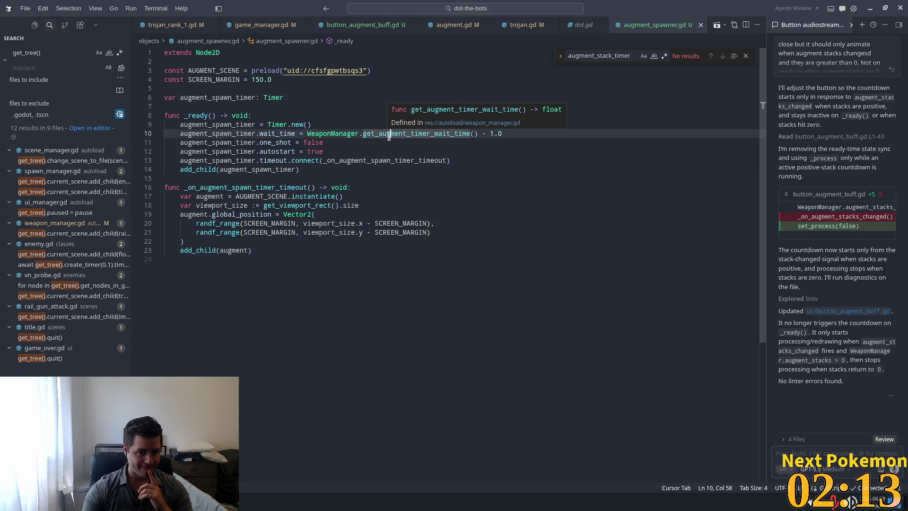
{"action": "left_click", "coordinate": [396, 134], "text": "ctrl"}
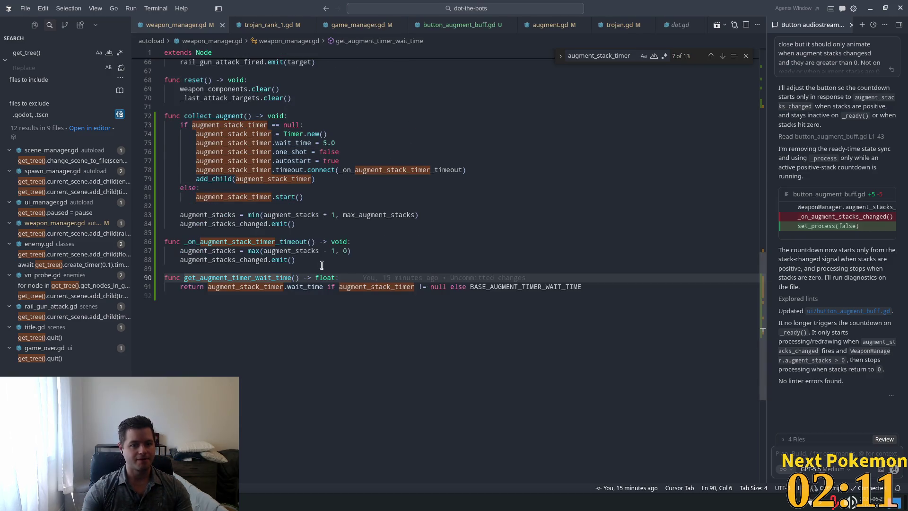
Replace the augment stack timer's 5.0 wait time with BASE_AUGMENT_TIMER_WAIT_TIME
{"action": "double_click", "coordinate": [233, 134]}
{"action": "left_click", "coordinate": [330, 143]}
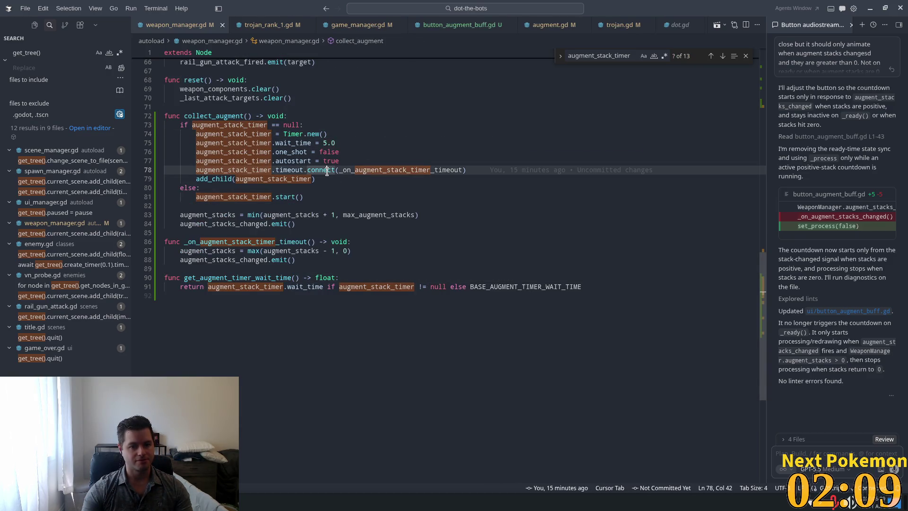
{"action": "key", "text": "Tab"}
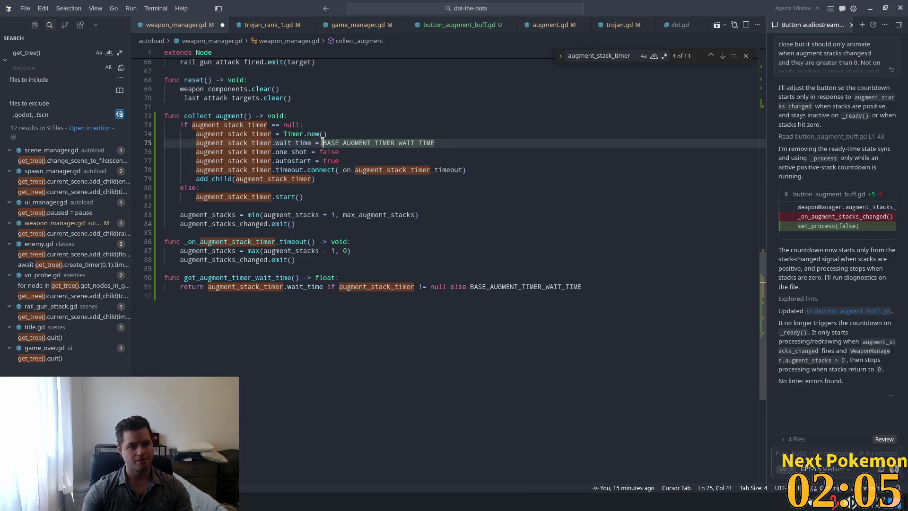
{"action": "scroll", "coordinate": [344, 142], "scroll_direction": "up", "scroll_amount": 5}
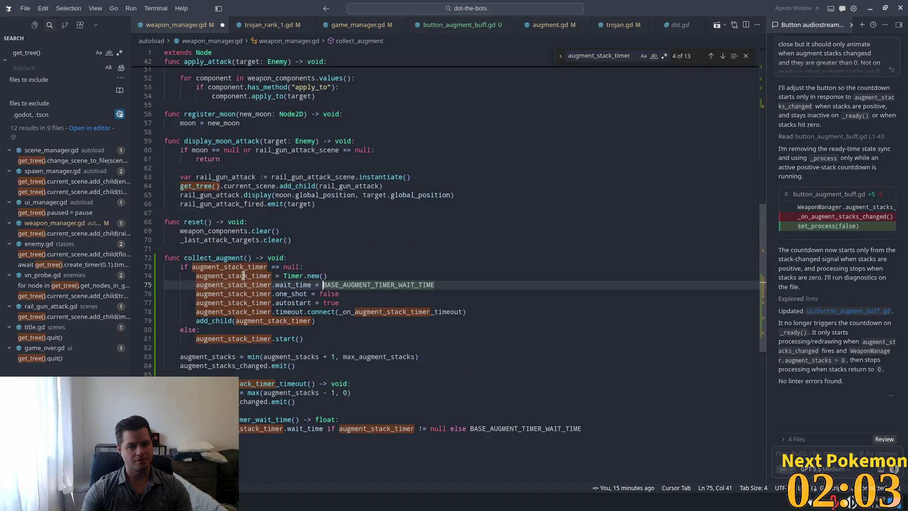
Append + 1.0 to BASE_AUGMENT_TIMER_WAIT_TIME on the wait-time line and save weapon_manager.gd
{"action": "mouse_move", "coordinate": [301, 305]}
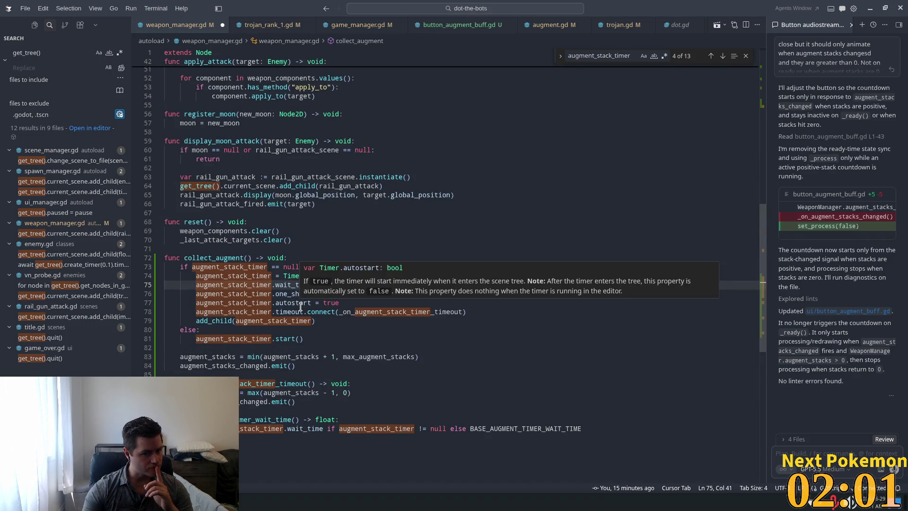
{"action": "double_click", "coordinate": [381, 313]}
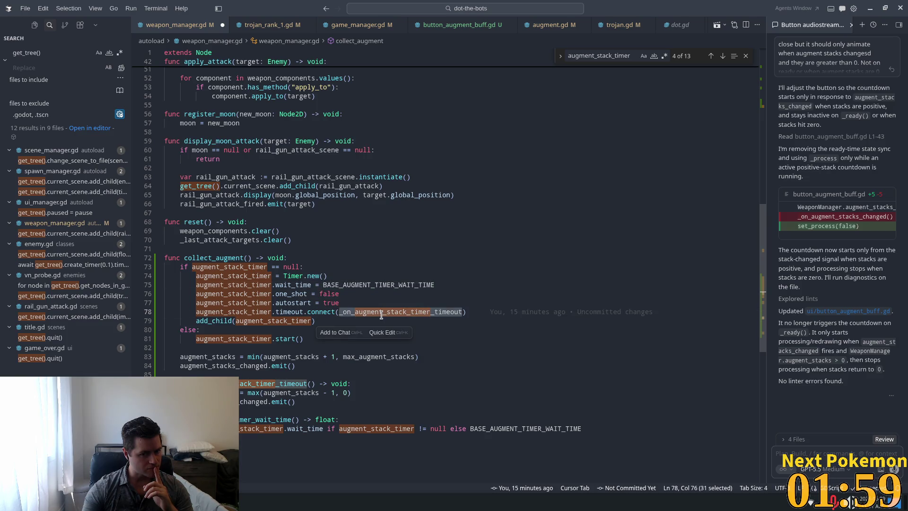
{"action": "left_click", "coordinate": [443, 285]}
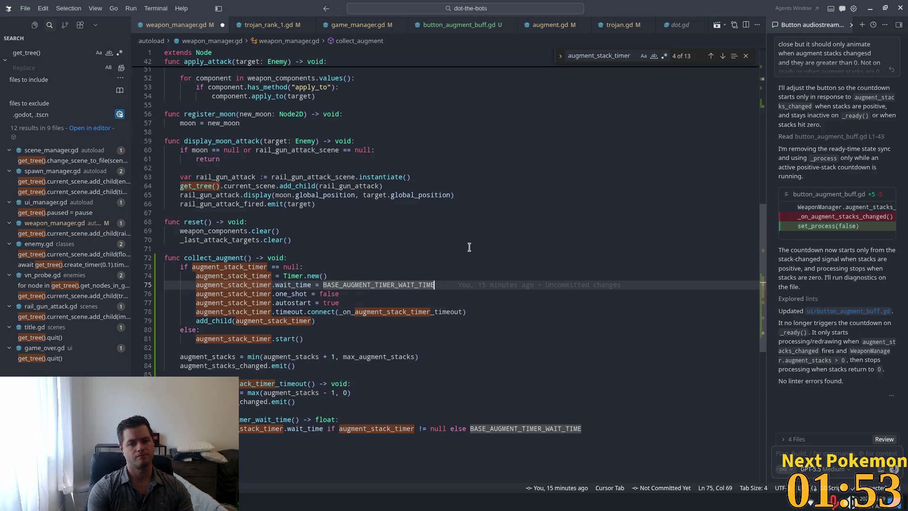
{"action": "type", "text": " +"}
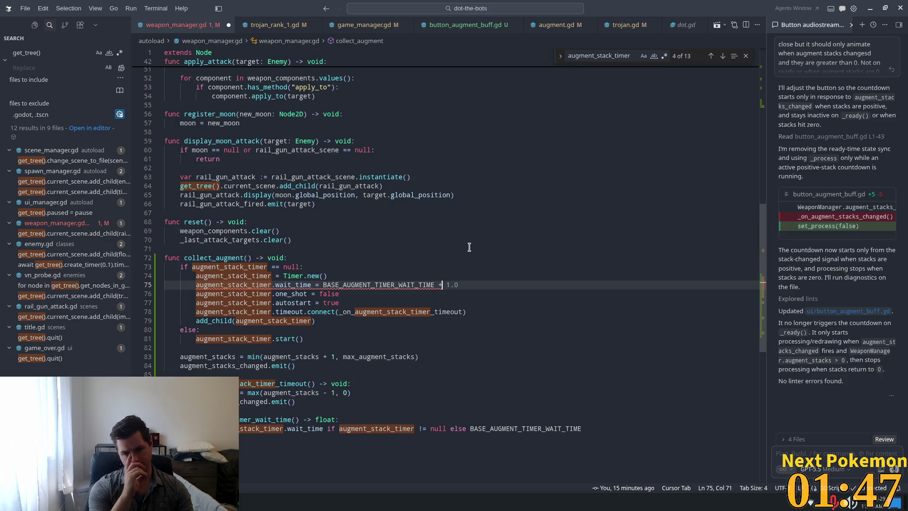
{"action": "key", "text": "Tab"}
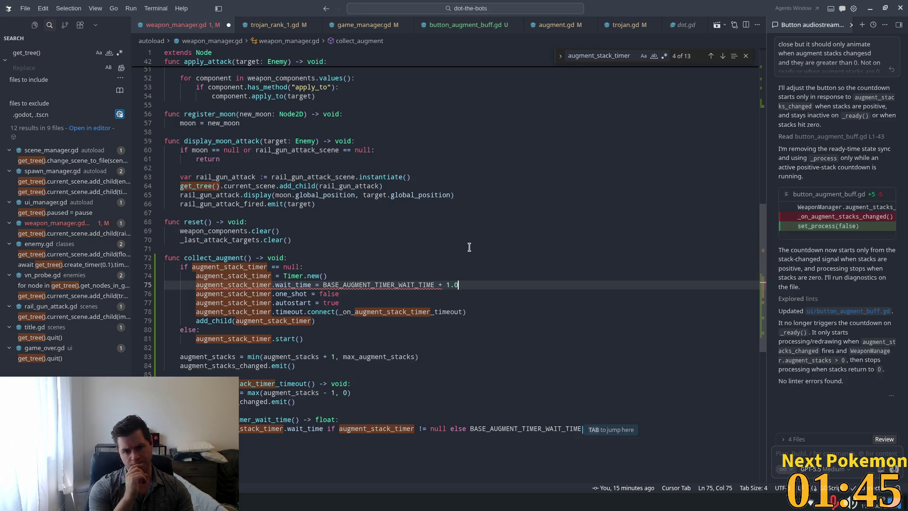
{"action": "key", "text": "ctrl+s"}
{"action": "left_click", "coordinate": [335, 213]}
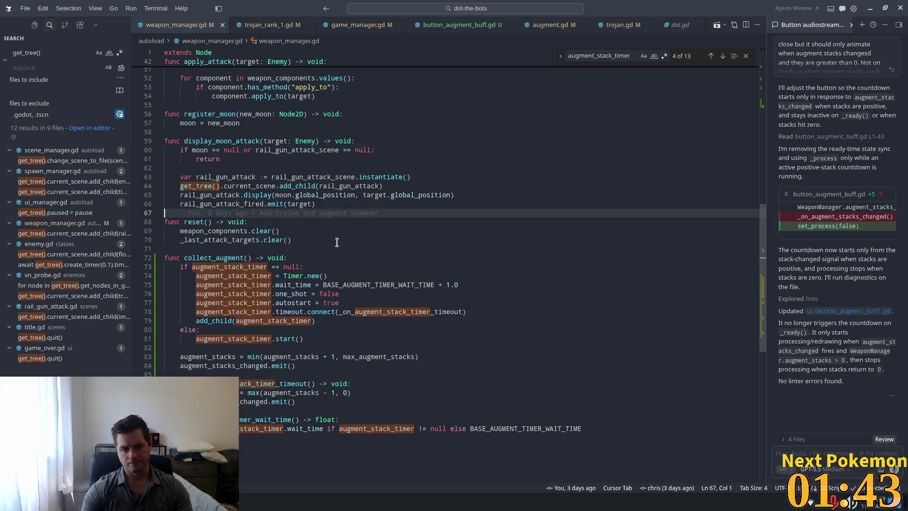
{"action": "scroll", "coordinate": [414, 331], "scroll_direction": "up", "scroll_amount": 10}
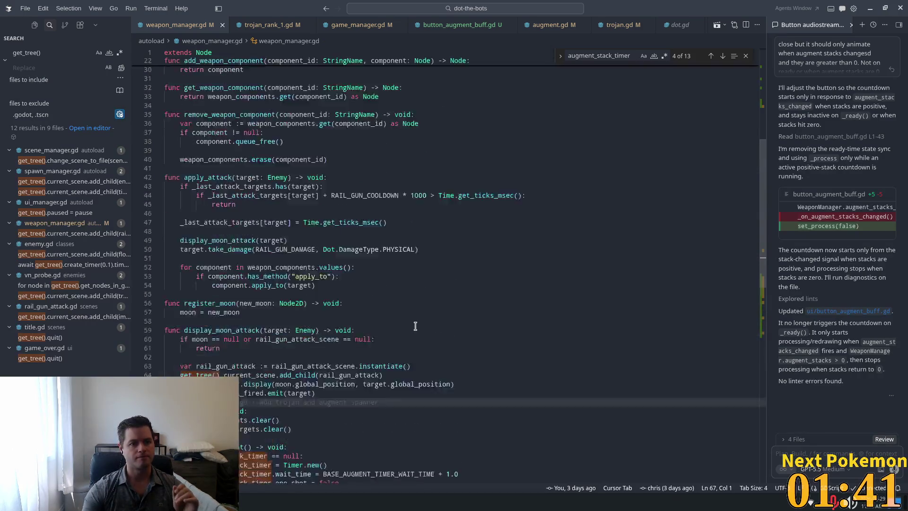
{"action": "scroll", "coordinate": [417, 315], "scroll_direction": "down", "scroll_amount": 6}
{"action": "key", "text": "alt+Tab"}
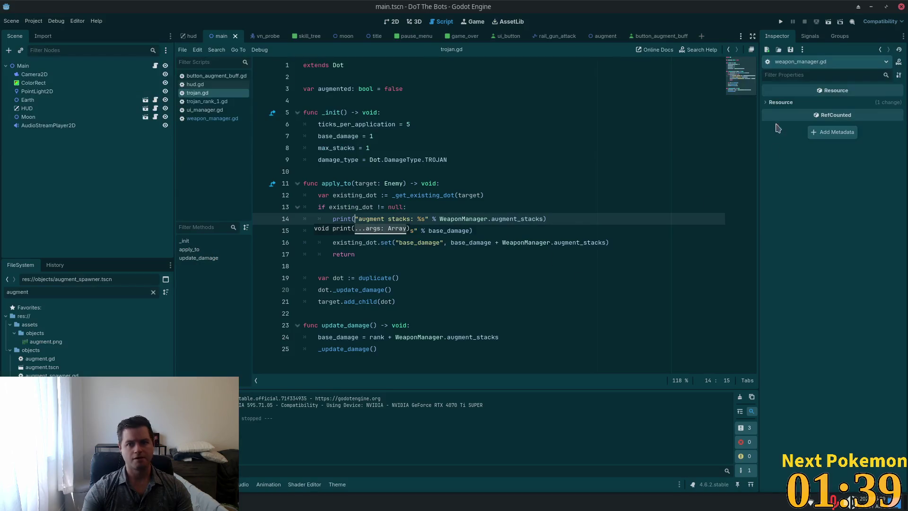
{"action": "left_click", "coordinate": [780, 22]}
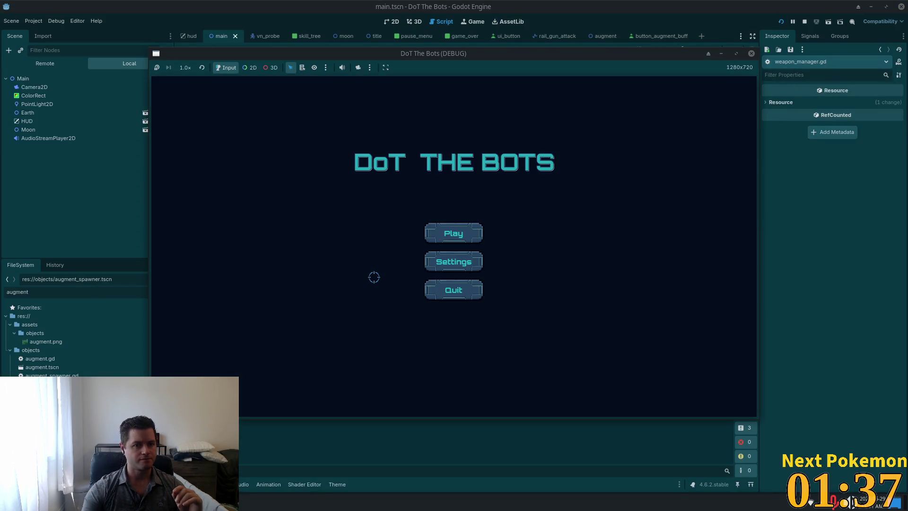
{"action": "left_click", "coordinate": [467, 233]}
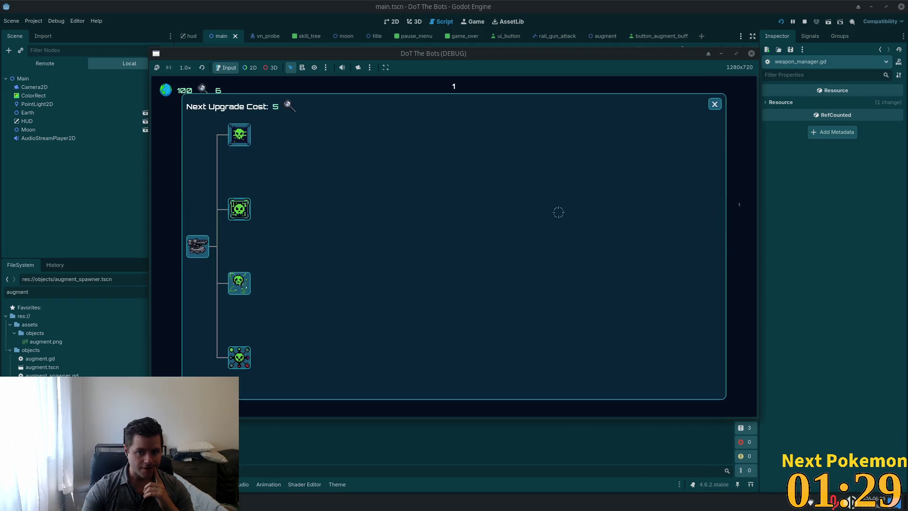
{"action": "left_click", "coordinate": [239, 209]}
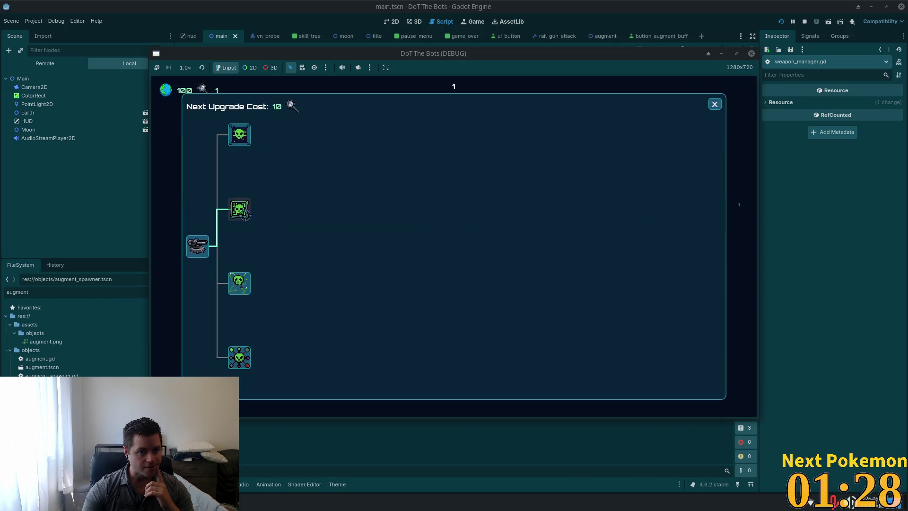
{"action": "left_click", "coordinate": [717, 106]}
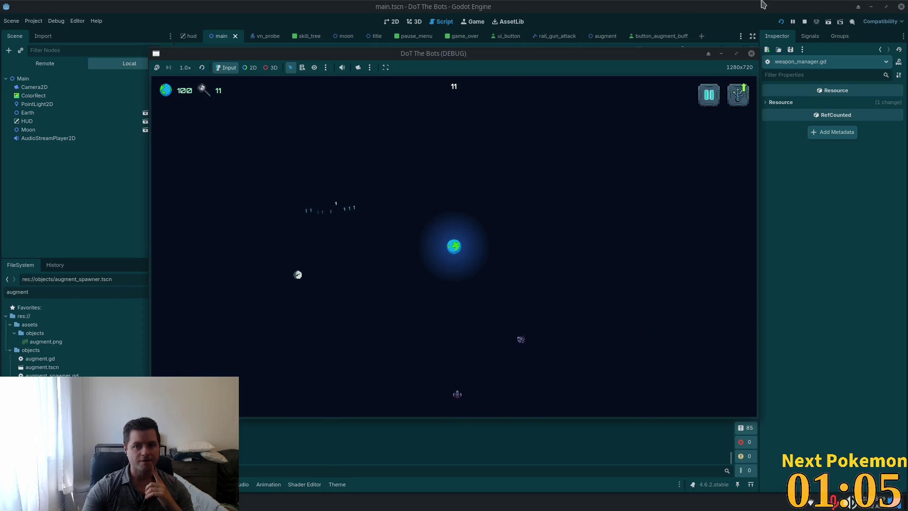
{"action": "left_click", "coordinate": [804, 21]}
Open augment_spawner.gd in Godot and look at the spawn timer setup
{"action": "left_click", "coordinate": [412, 147]}
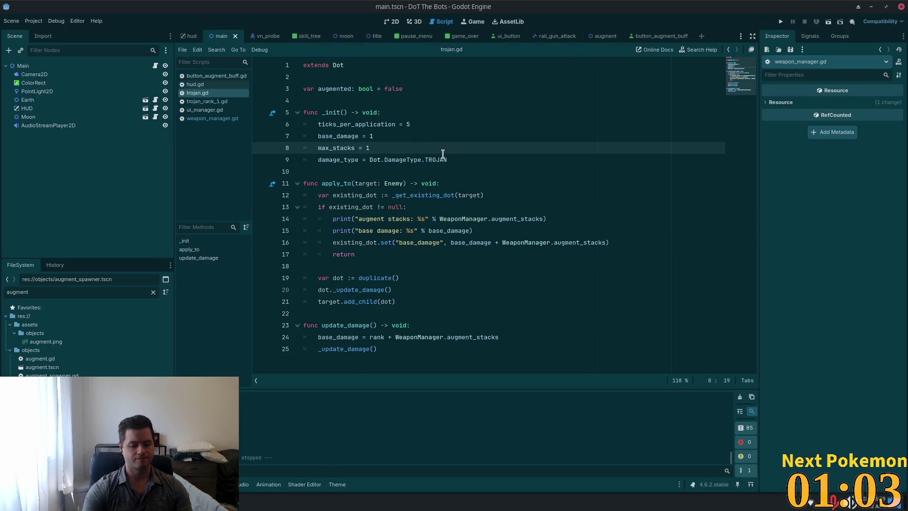
{"action": "key", "text": "shift+alt+o"}
{"action": "type", "text": "augment"}
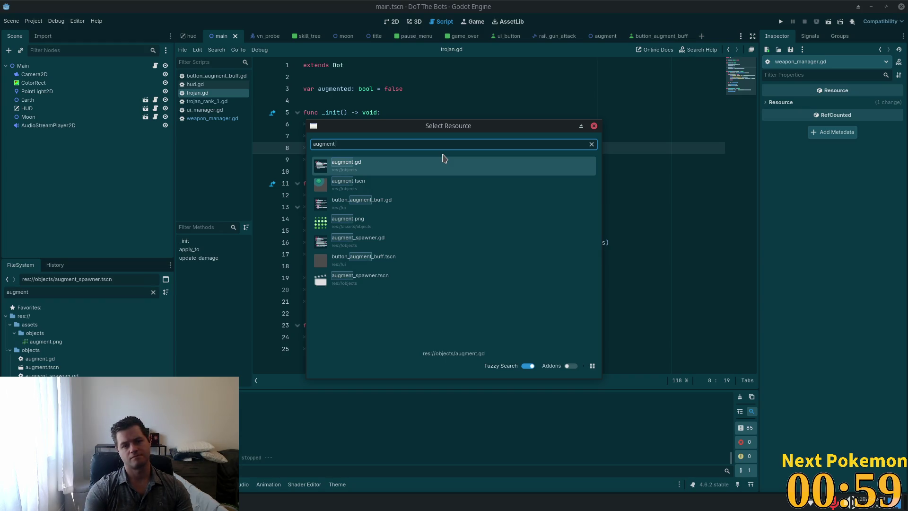
{"action": "type", "text": "_spawn"}
{"action": "key", "text": "Return"}
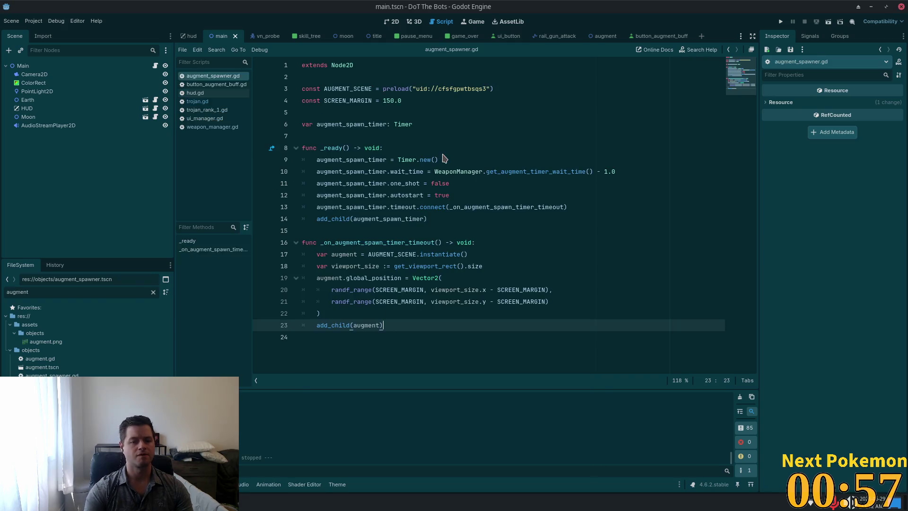
{"action": "left_click", "coordinate": [598, 172]}
{"action": "left_click", "coordinate": [537, 162]}
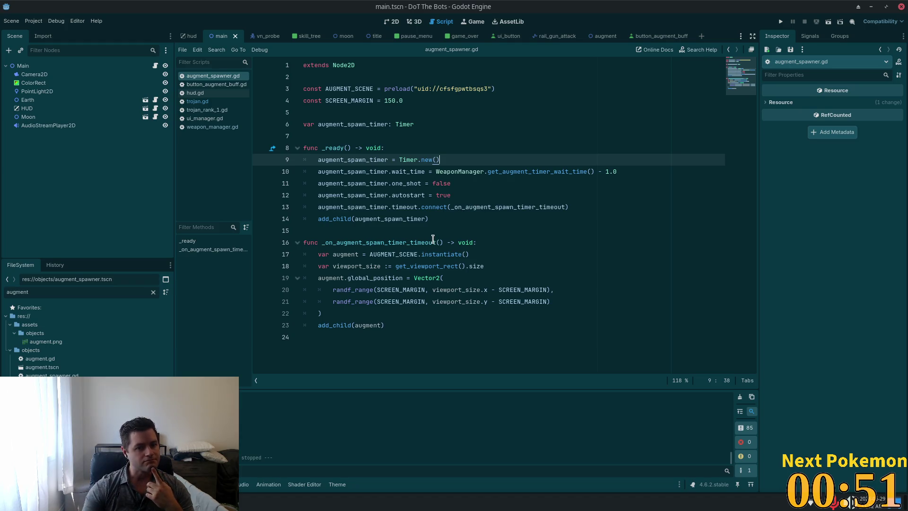
Review how SCREEN_MARGIN bounds the randf_range spawn position on lines 20–21
{"action": "left_click", "coordinate": [440, 277]}
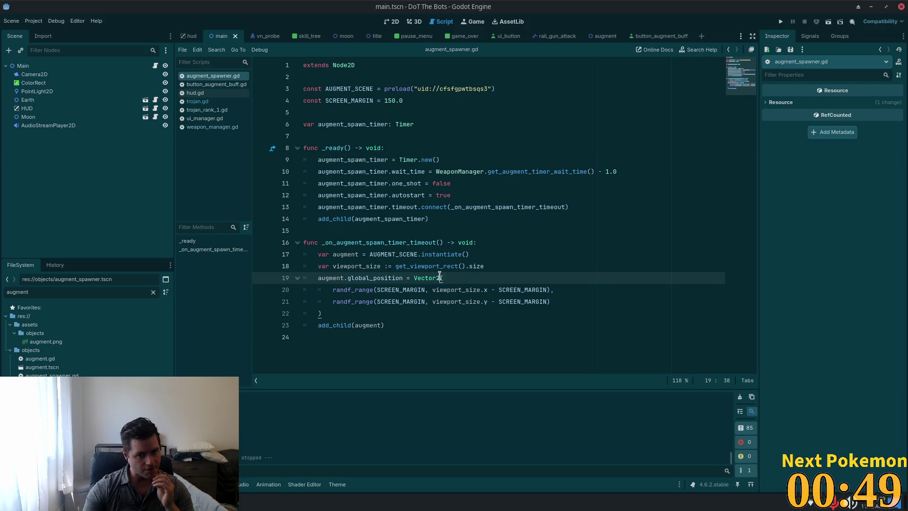
{"action": "left_click", "coordinate": [531, 301]}
{"action": "left_click", "coordinate": [547, 289]}
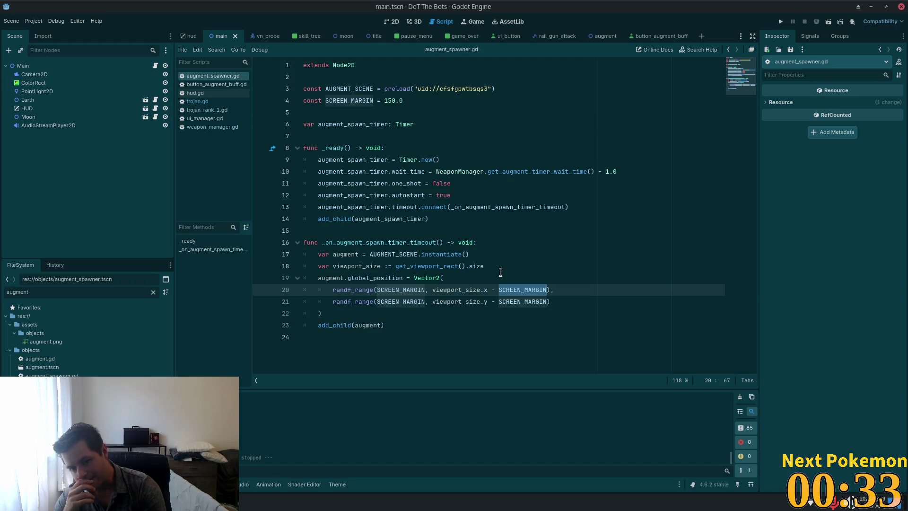
{"action": "left_click_drag", "start_coordinate": [377, 290], "coordinate": [426, 290]}
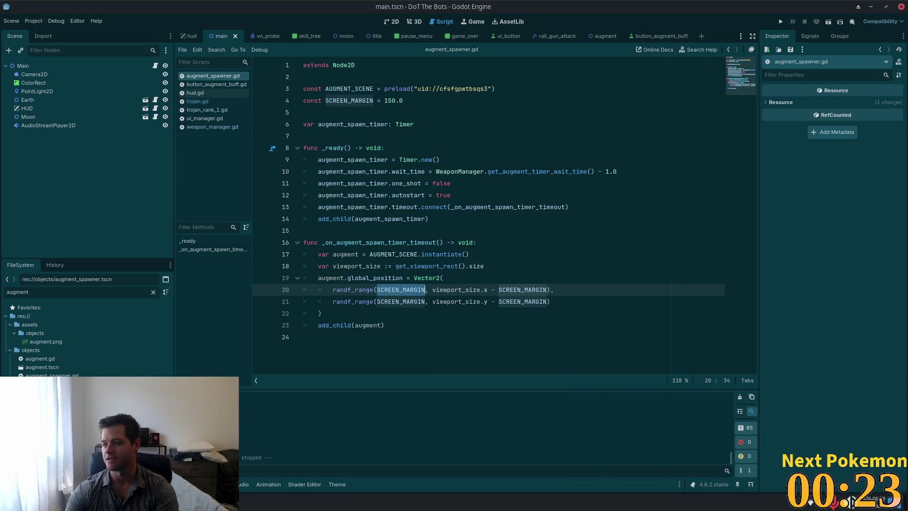
{"action": "left_click", "coordinate": [486, 303]}
{"action": "left_click", "coordinate": [491, 291]}
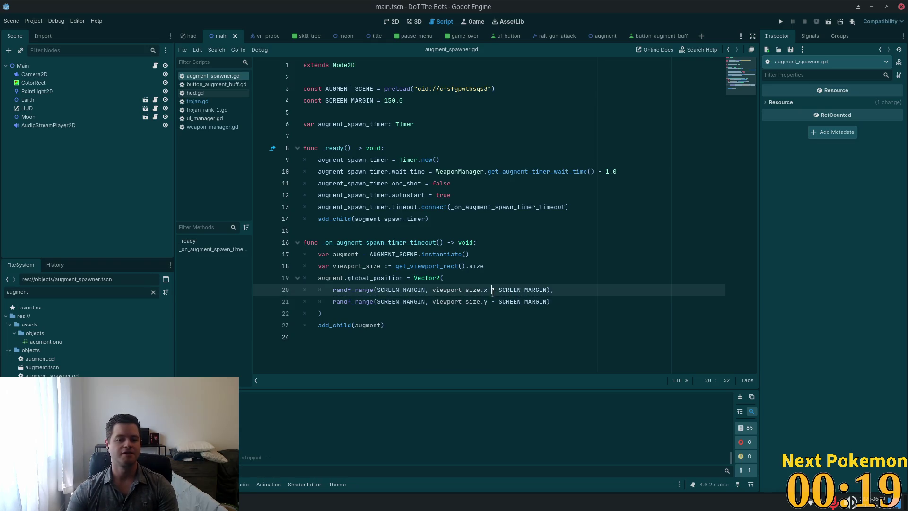
{"action": "left_click_drag", "start_coordinate": [541, 290], "coordinate": [376, 292]}
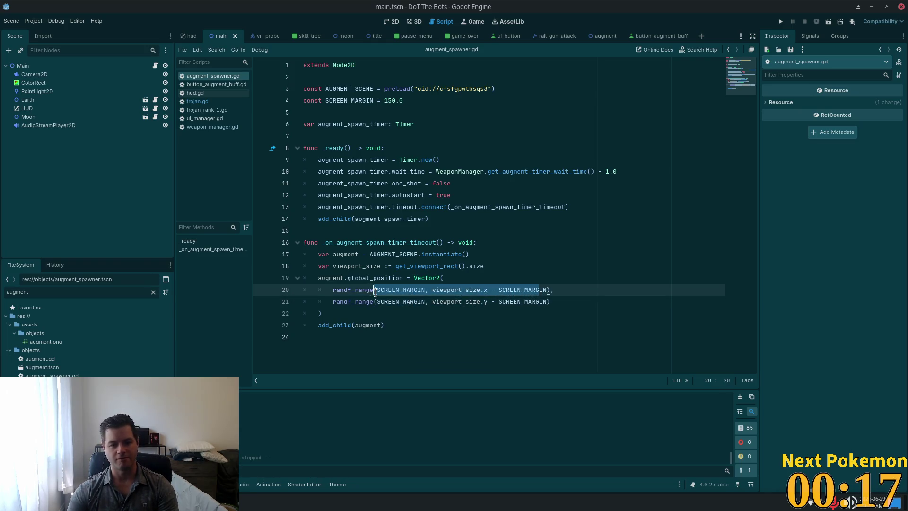
{"action": "mouse_move", "coordinate": [376, 292]}
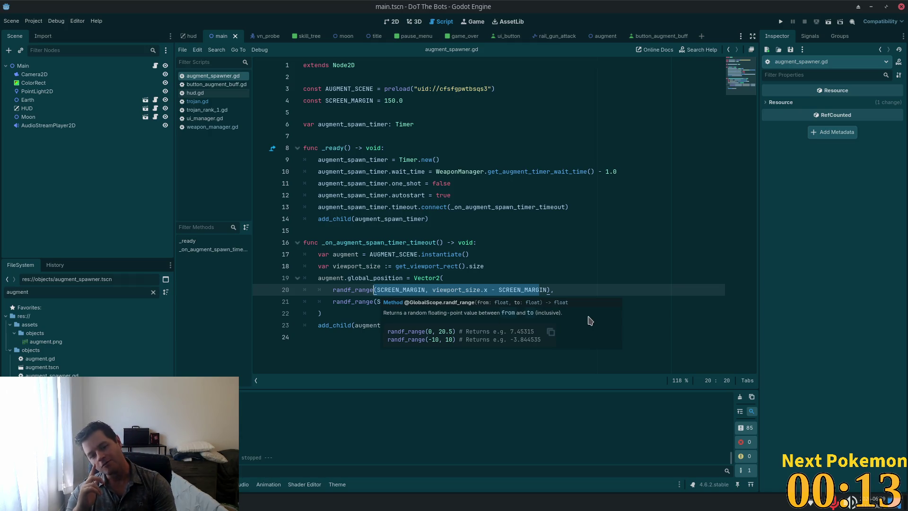
Change SCREEN_MARGIN from 150.0 to 48.0 and save augment_spawner.gd
{"action": "left_click", "coordinate": [378, 90]}
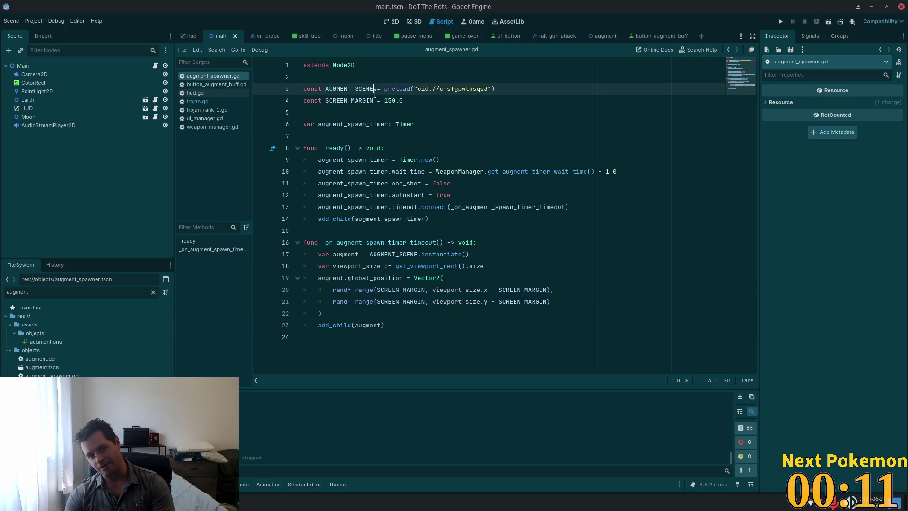
{"action": "left_click", "coordinate": [400, 105]}
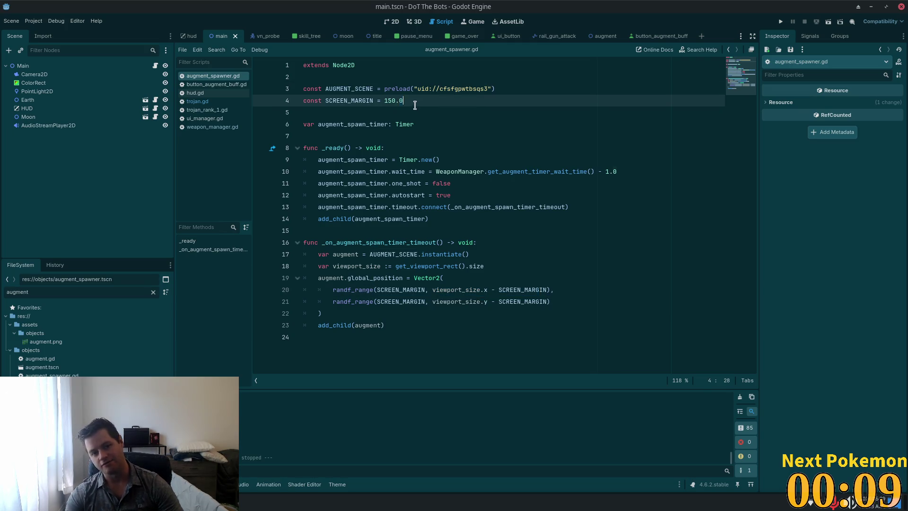
{"action": "left_click_drag", "start_coordinate": [409, 99], "coordinate": [386, 98]}
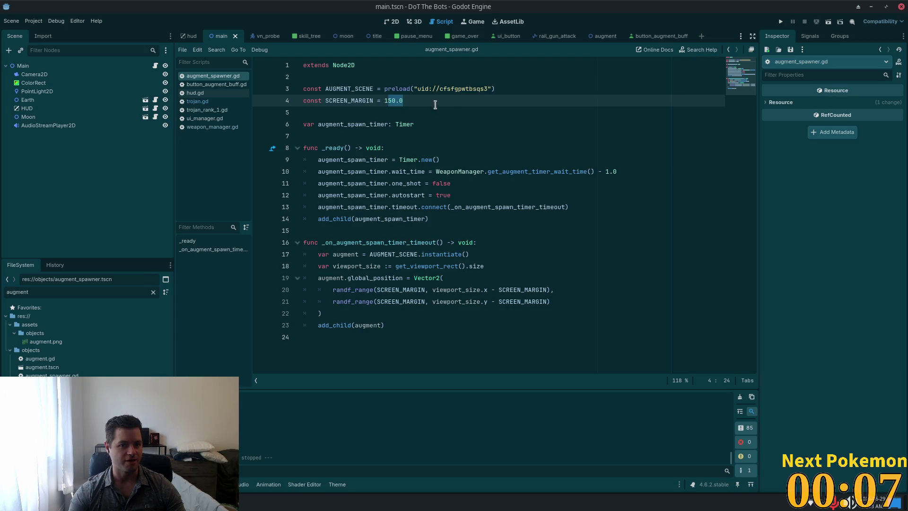
{"action": "key", "text": "BackSpace"}
{"action": "key", "text": "BackSpace"}
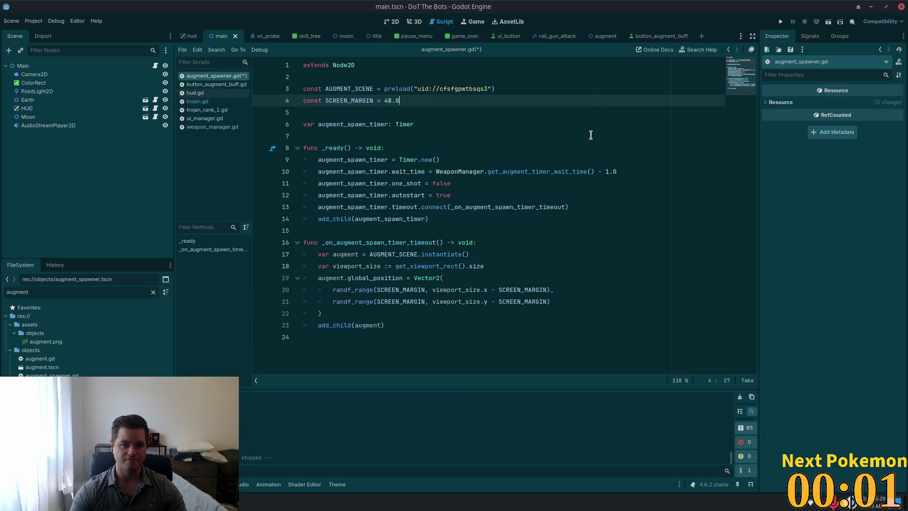
{"action": "key", "text": "ctrl+s"}
{"action": "left_click", "coordinate": [532, 163]}
{"action": "key", "text": "alt+Tab"}
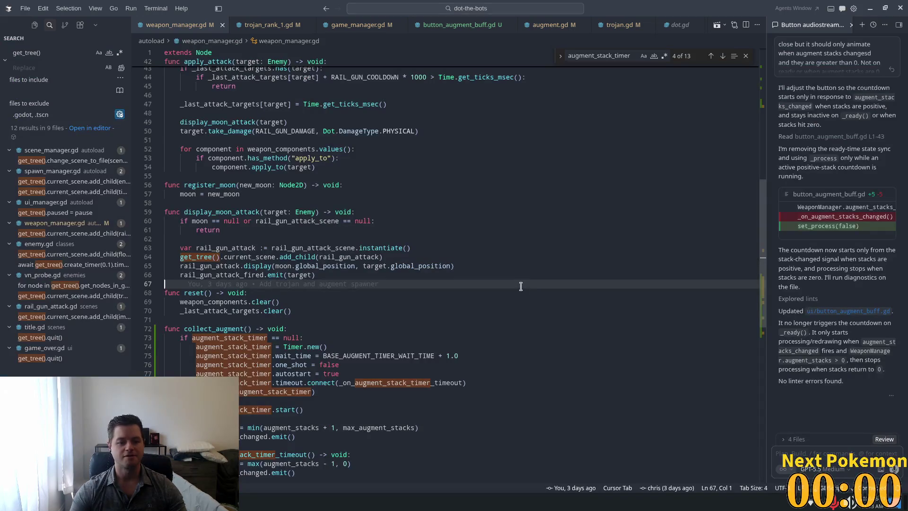
Open spawn_manager.gd and review its enemy spawn and timer cleanup code
{"action": "key", "text": "ctrl+p"}
{"action": "type", "text": "spawn"}
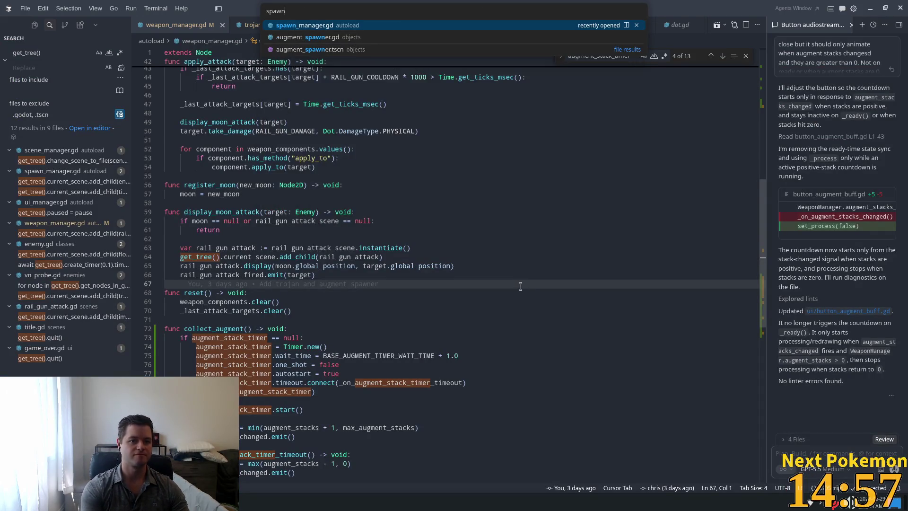
{"action": "key", "text": "Return"}
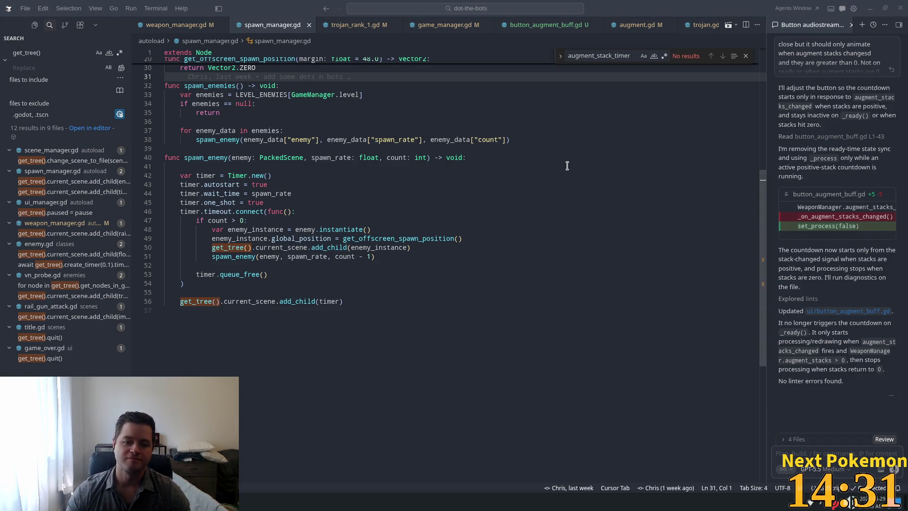
{"action": "left_click", "coordinate": [330, 175]}
{"action": "left_click", "coordinate": [381, 351]}
{"action": "left_click", "coordinate": [365, 274]}
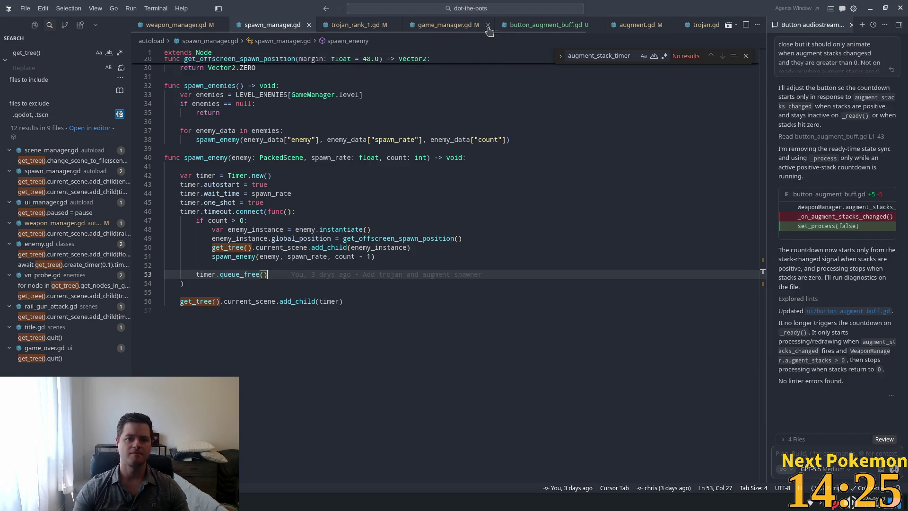
From button_augment_buff.gd, search project files for 'augment' to reach augment_spawner.gd
{"action": "left_click", "coordinate": [544, 25]}
{"action": "key", "text": "ctrl+p"}
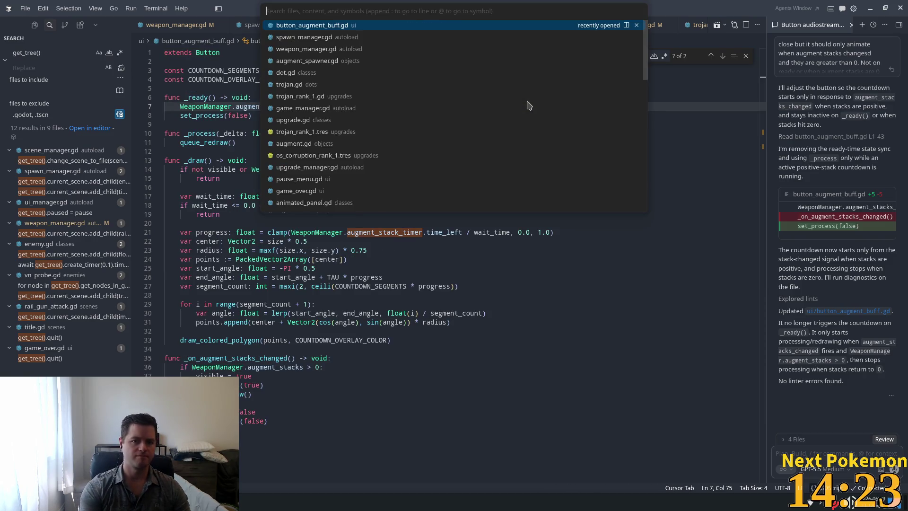
{"action": "type", "text": "augment"}
{"action": "key", "text": "Return"}
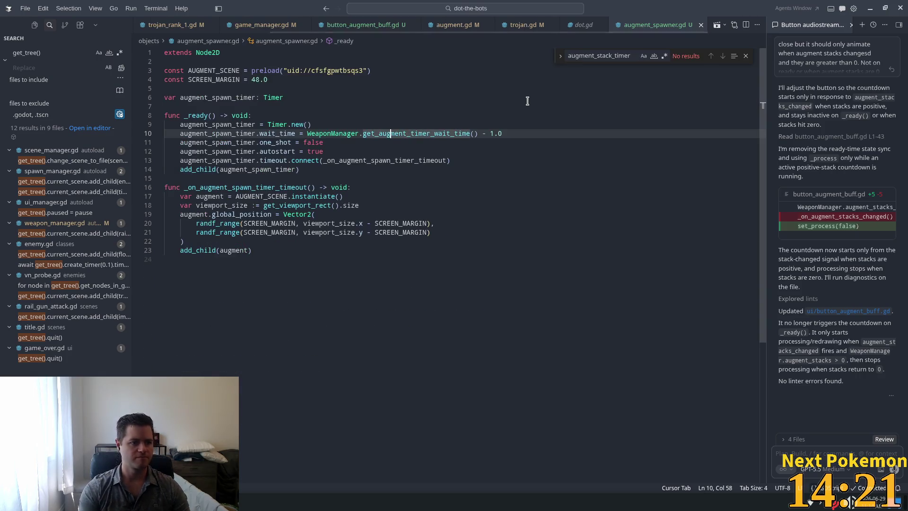
{"action": "left_click", "coordinate": [398, 226]}
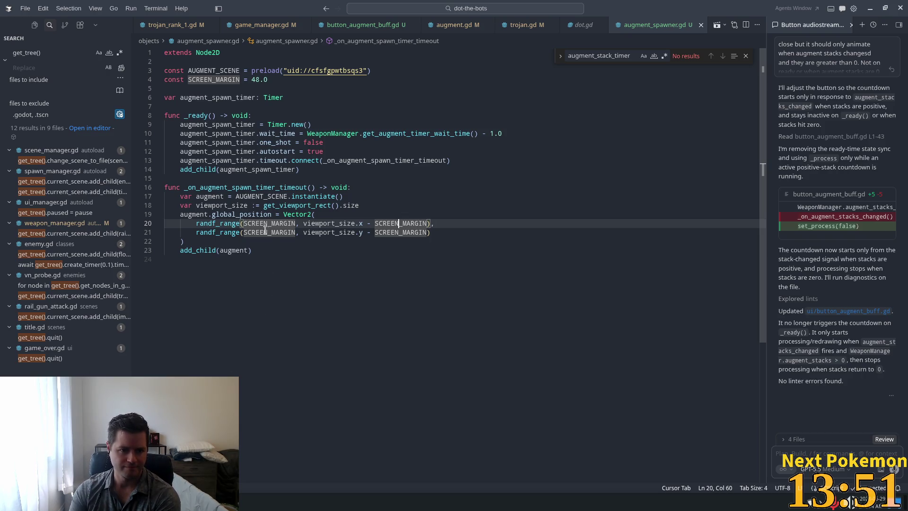
{"action": "left_click", "coordinate": [263, 206]}
{"action": "left_click", "coordinate": [222, 196]}
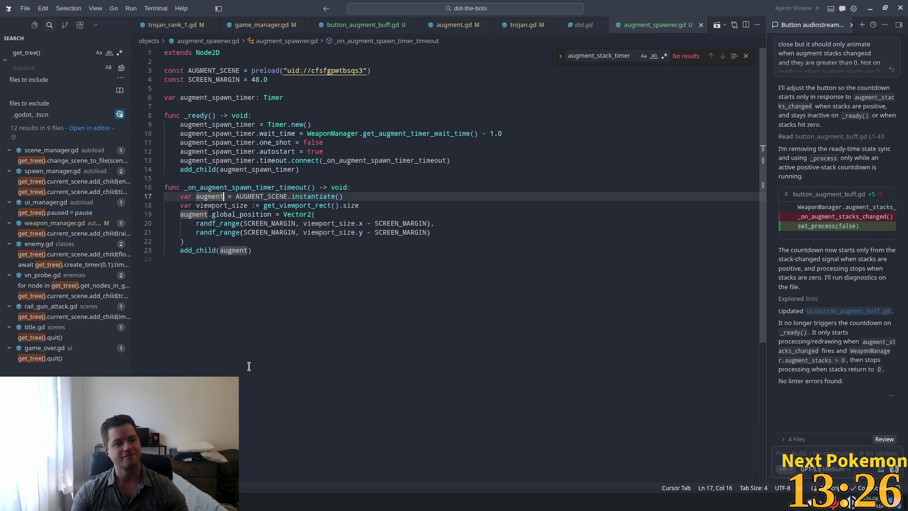
{"action": "left_click", "coordinate": [467, 240]}
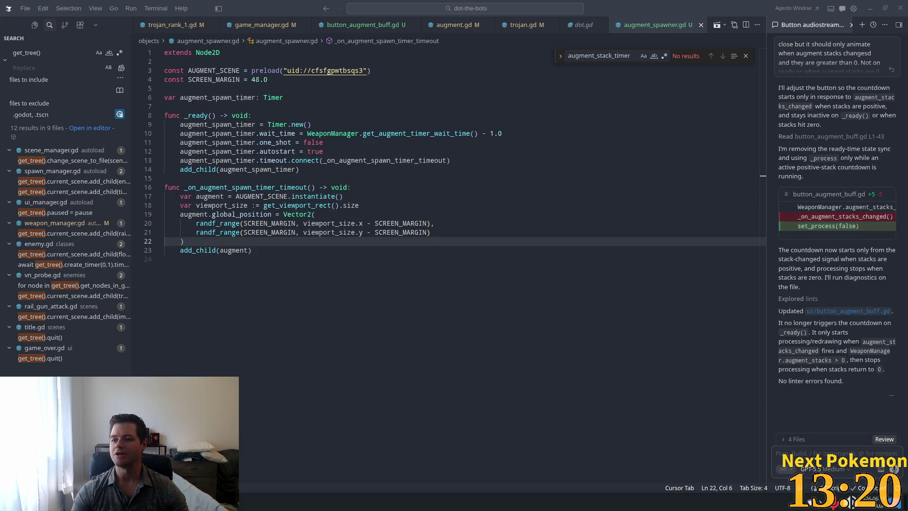
{"action": "left_click", "coordinate": [313, 203]}
{"action": "left_click", "coordinate": [461, 229]}
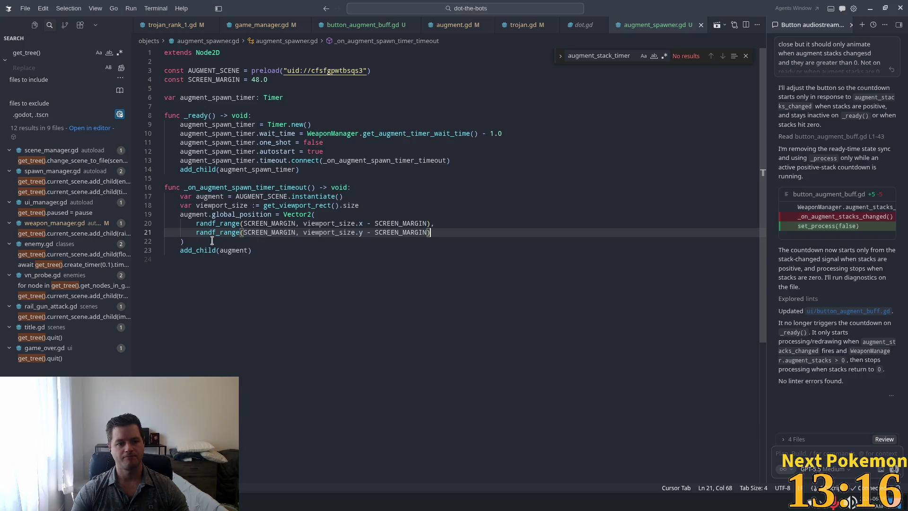
Attach augment_spawner.gd lines 17–22 to the chat and change SCREEN_MARGIN to 96.0
{"action": "mouse_move", "coordinate": [211, 241]}
{"action": "left_mouse_down"}
{"action": "mouse_move", "coordinate": [164, 193]}
{"action": "mouse_move", "coordinate": [171, 203]}
{"action": "mouse_move", "coordinate": [183, 197]}
{"action": "left_mouse_up"}
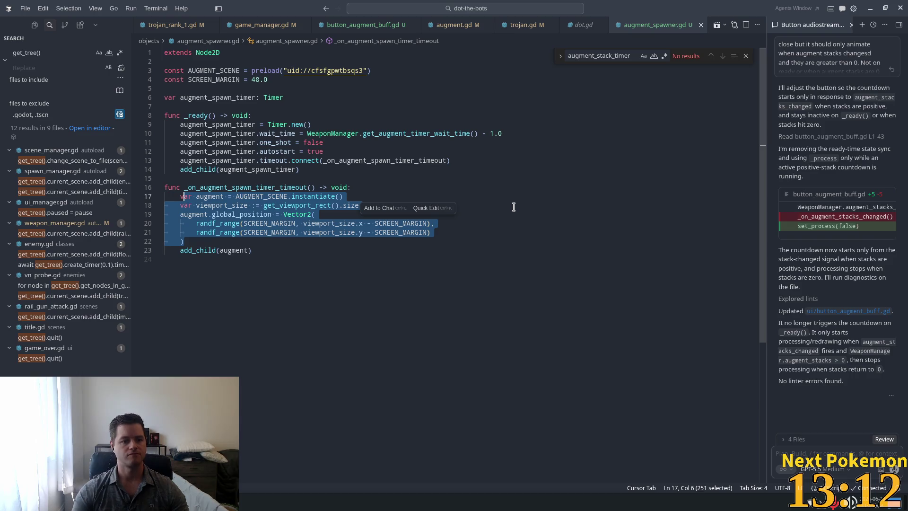
{"action": "key", "text": "ctrl+l"}
{"action": "type", "text": "this"}
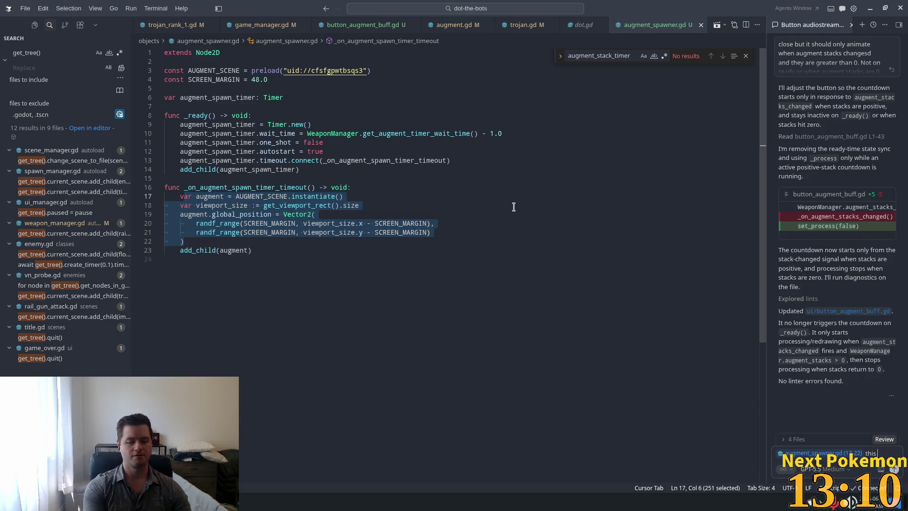
{"action": "type", "text": " is"}
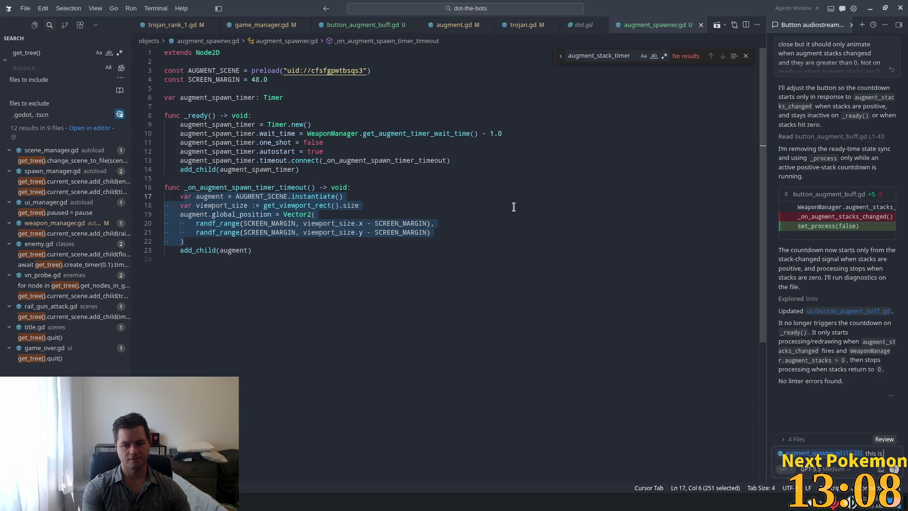
{"action": "type", "text": " sometimes spaw"}
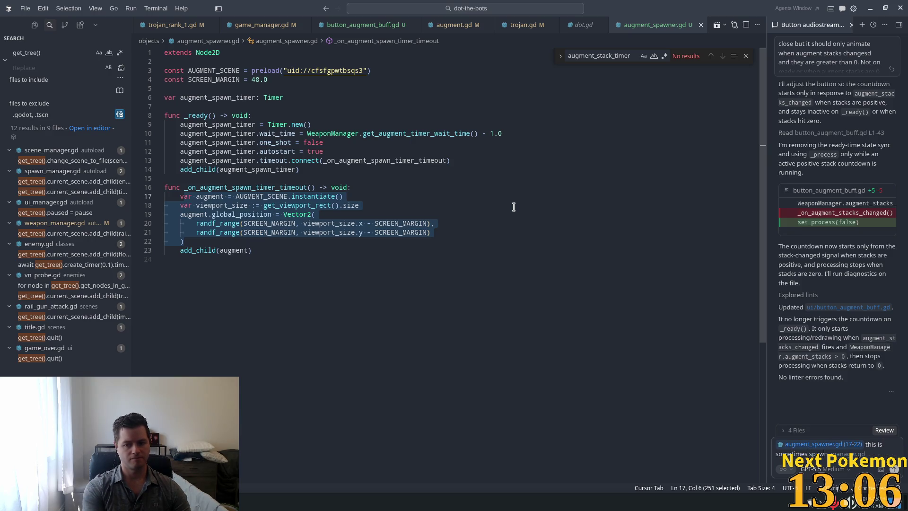
{"action": "type", "text": "ning"}
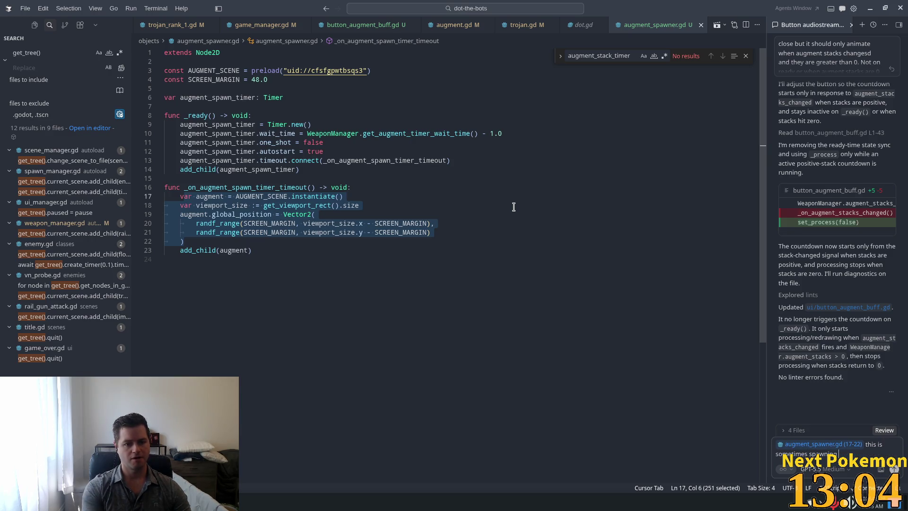
{"action": "left_click_drag", "start_coordinate": [268, 80], "coordinate": [248, 79]}
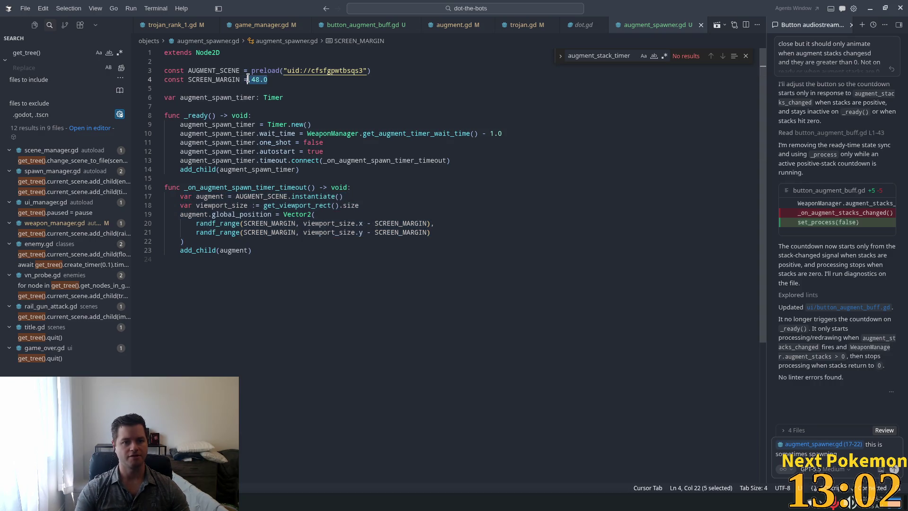
{"action": "type", "text": "96"}
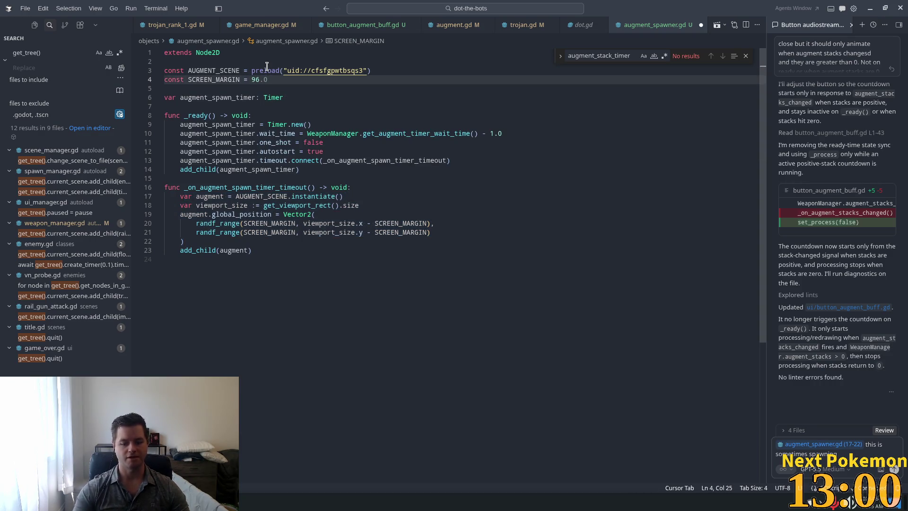
{"action": "key", "text": "Tab"}
Write that augments sometimes spawn offscreen, asking to double check the logic and factor in dimensions
{"action": "left_click_drag", "start_coordinate": [327, 197], "coordinate": [330, 205]}
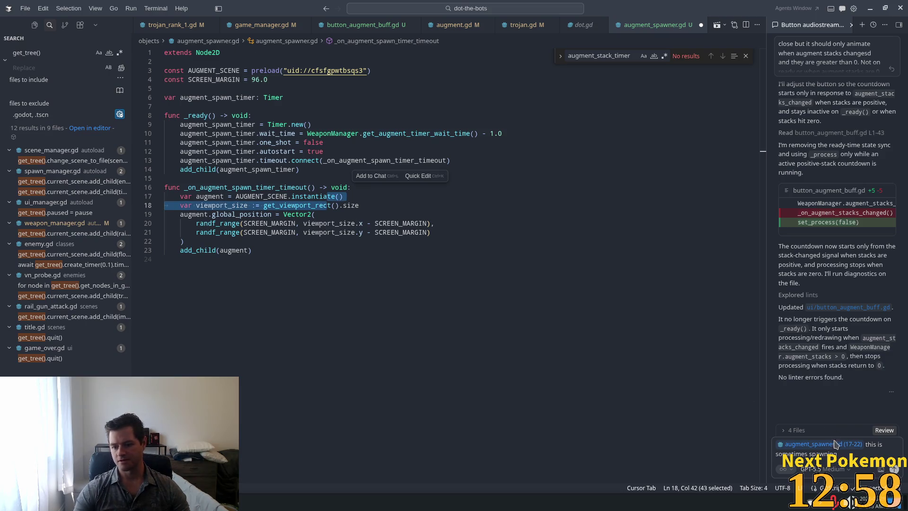
{"action": "left_click", "coordinate": [835, 453]}
{"action": "type", "text": "so"}
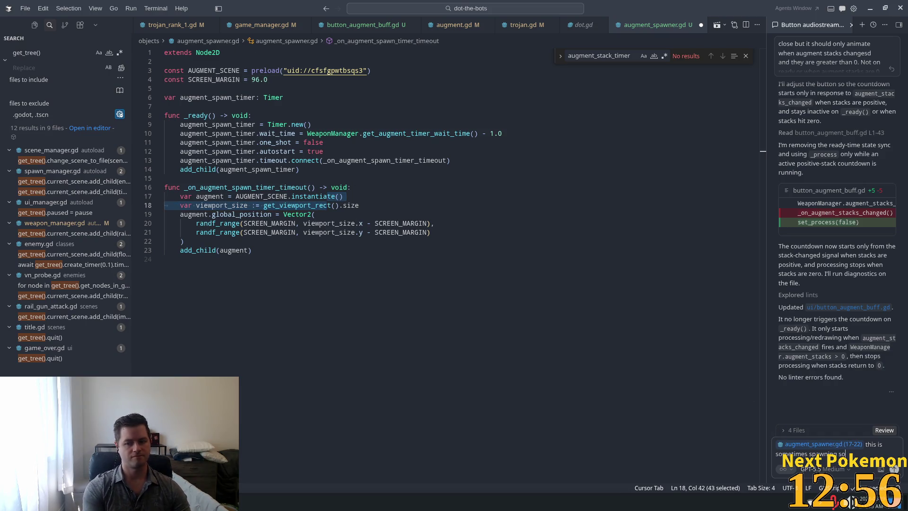
{"action": "type", "text": "metimes spawning some"}
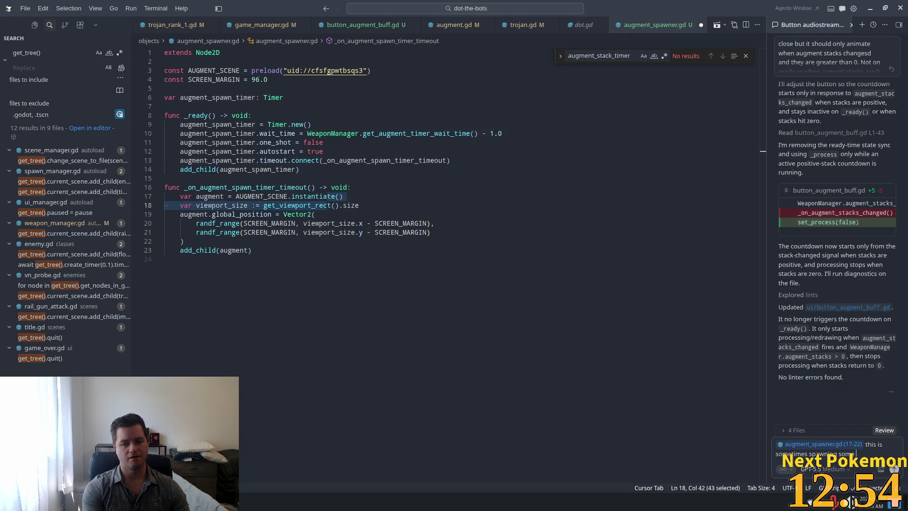
{"action": "type", "text": " offs"}
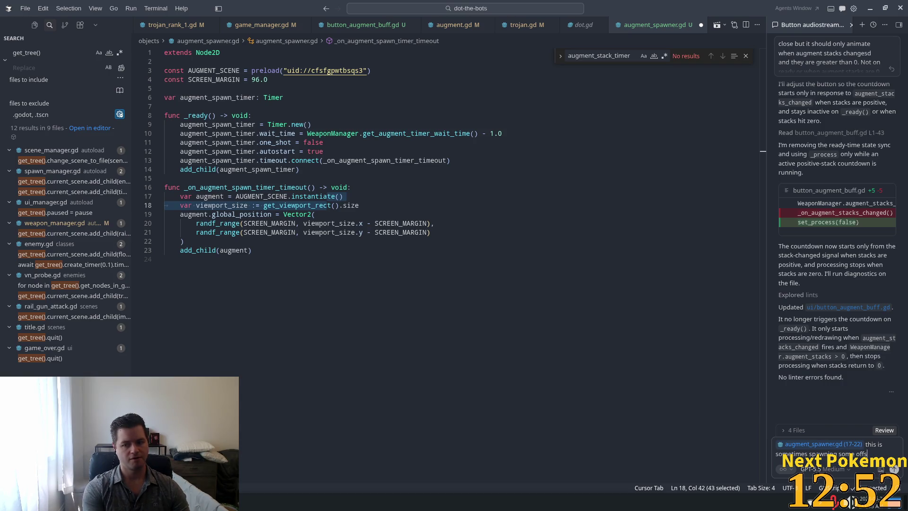
{"action": "type", "text": "creen. Can"}
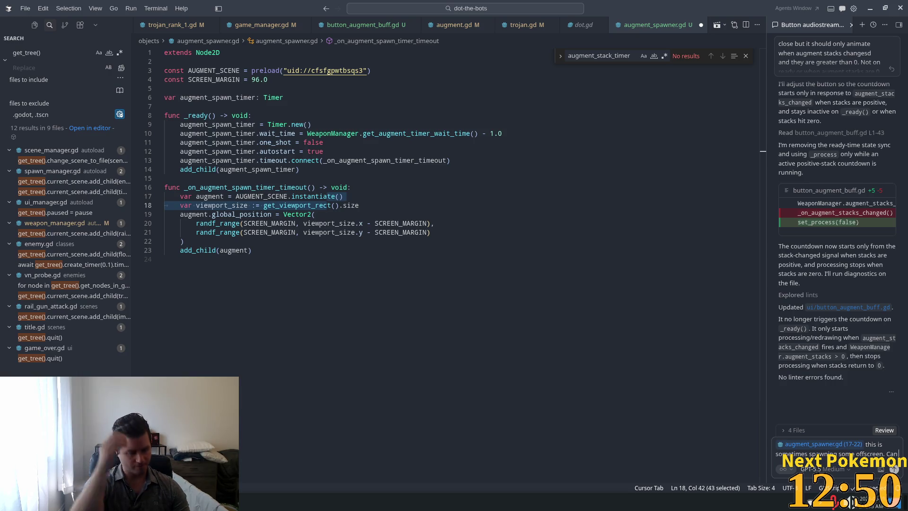
{"action": "type", "text": " we"}
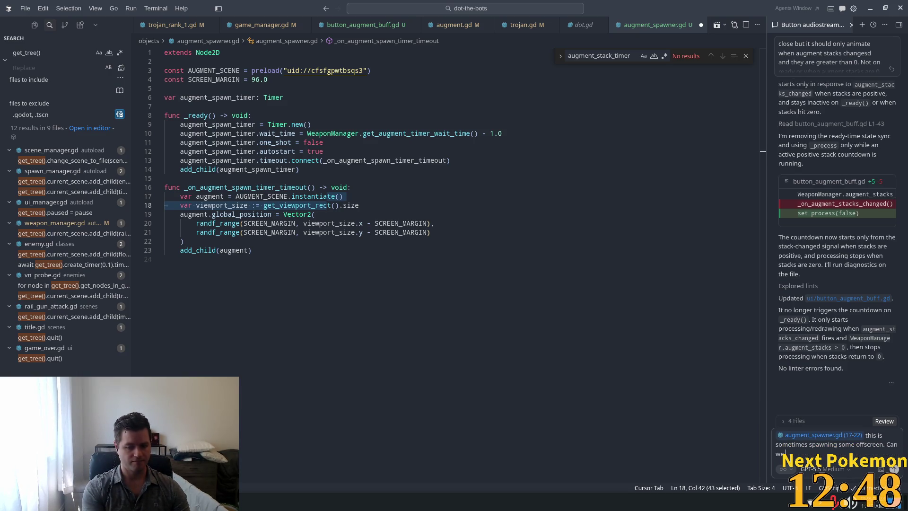
{"action": "type", "text": " double check tha"}
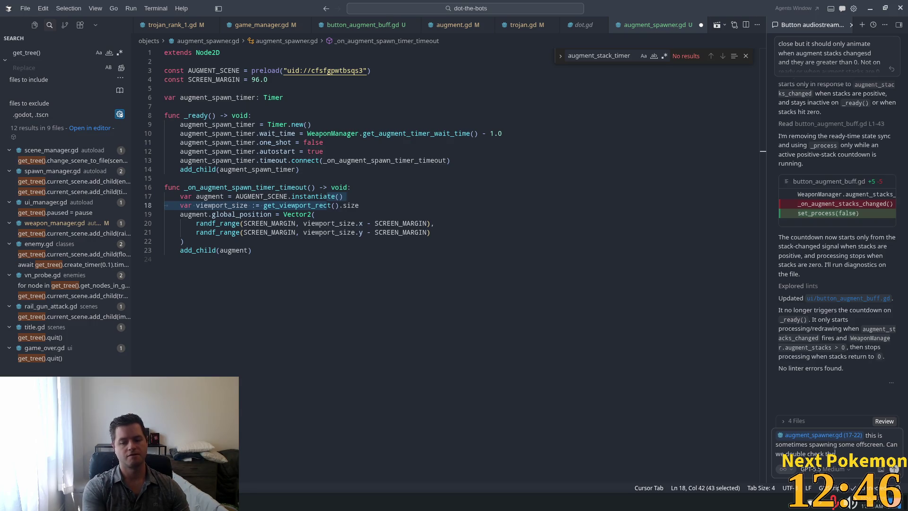
{"action": "type", "text": " the logic here,"}
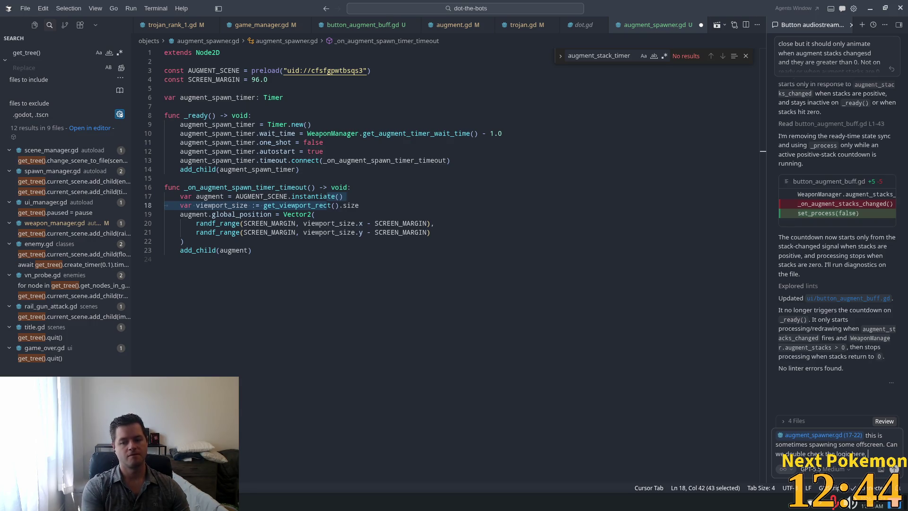
{"action": "key", "text": "BackSpace"}
{"action": "key", "text": "BackSpace"}
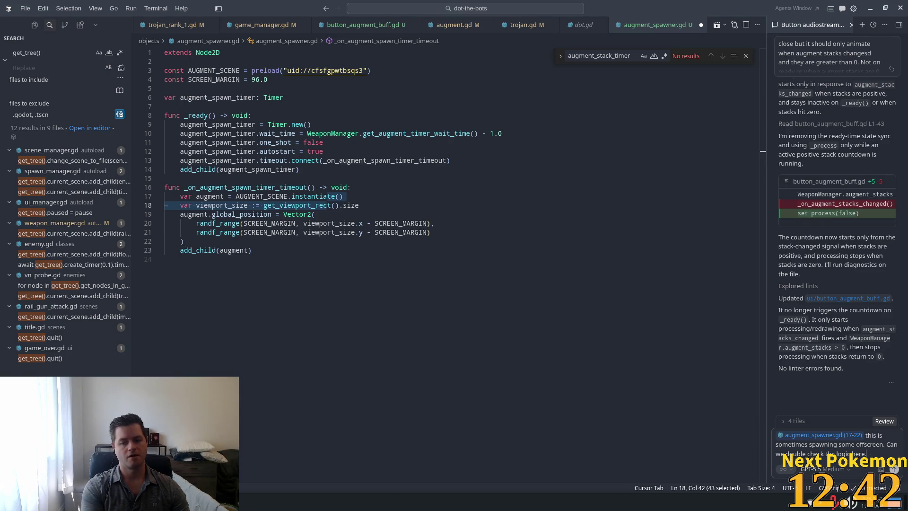
{"action": "type", "text": ". Also lets"}
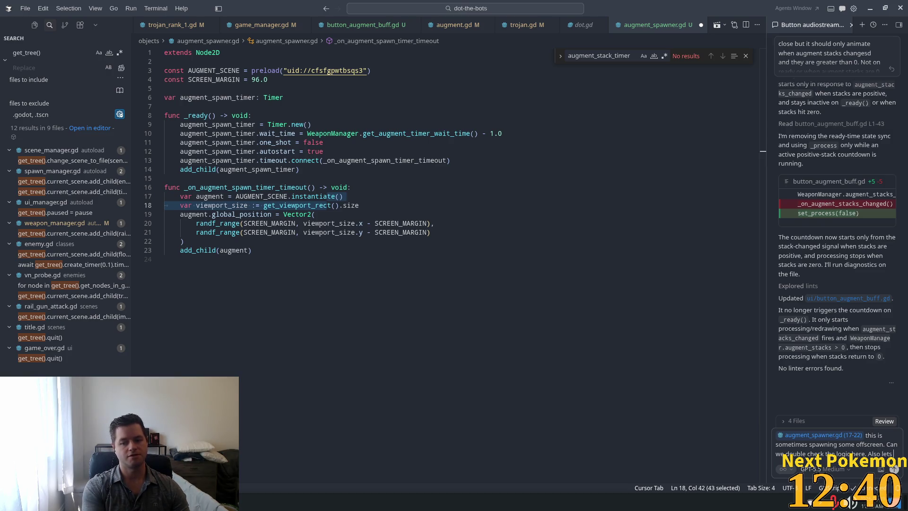
{"action": "key", "text": "BackSpace"}
{"action": "key", "text": "BackSpace"}
{"action": "key", "text": "BackSpace"}
{"action": "key", "text": "BackSpace"}
{"action": "key", "text": "BackSpace"}
{"action": "type", "text": ", let"}
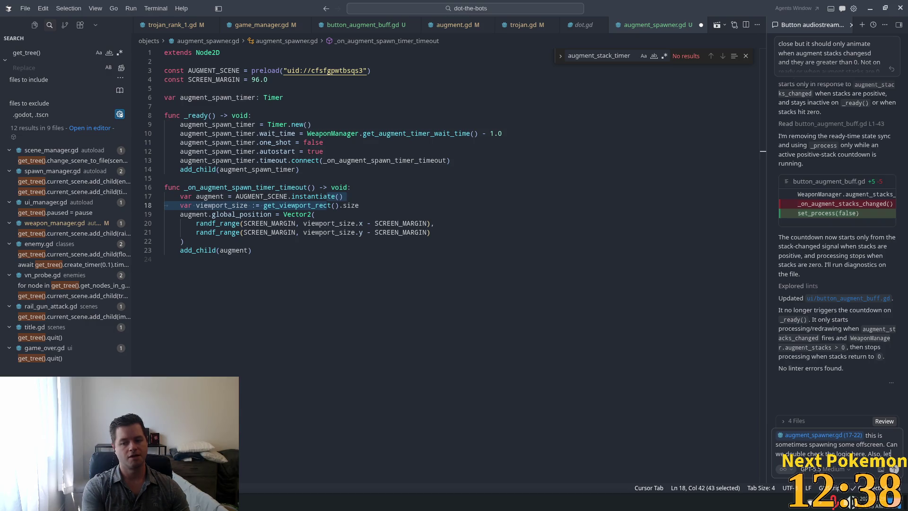
{"action": "type", "text": "'s factor in"}
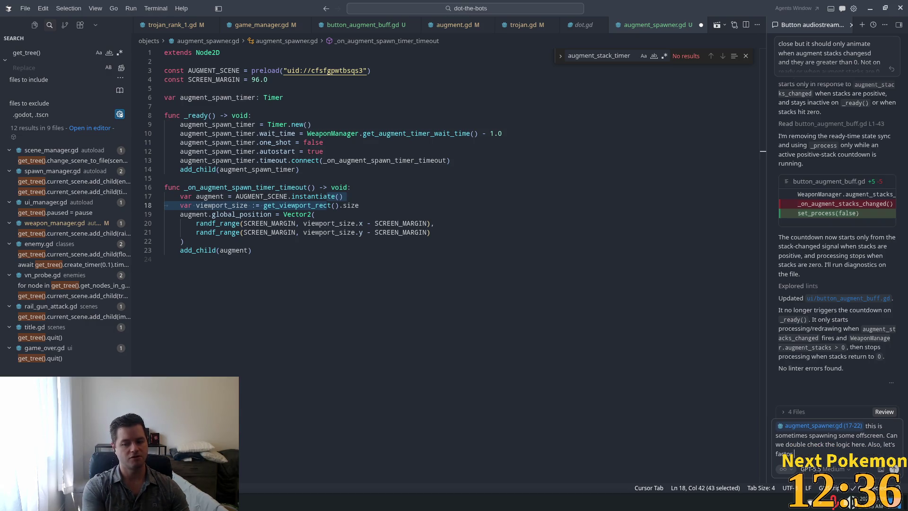
{"action": "type", "text": " the"}
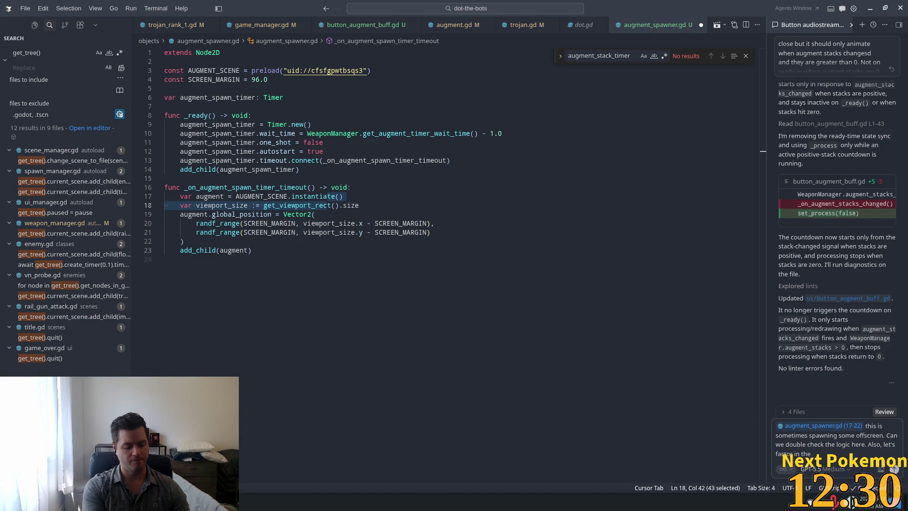
{"action": "type", "text": " dimensions of"}
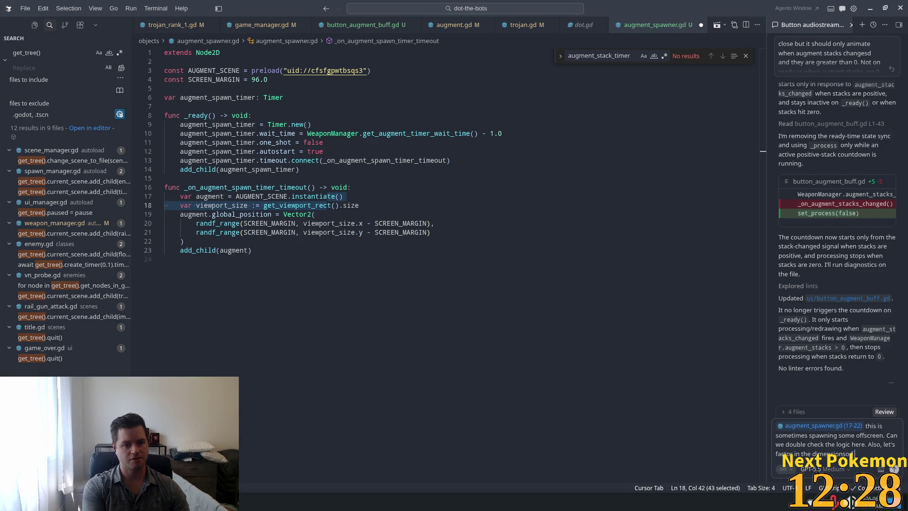
{"action": "type", "text": " th"}
{"action": "key", "text": "BackSpace"}
{"action": "key", "text": "BackSpace"}
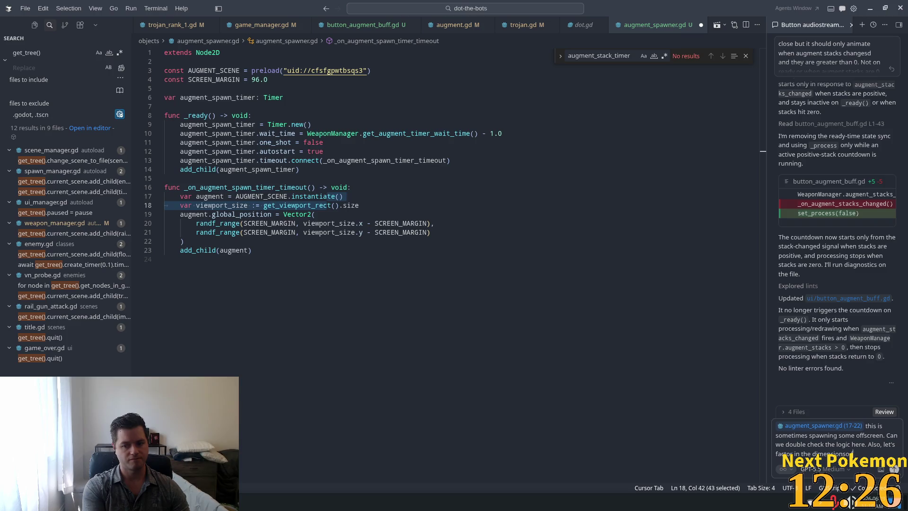
{"action": "key", "text": "BackSpace"}
{"action": "key", "text": "BackSpace"}
Finish the prompt: the augment (it's a button) position is the top left of the augment
{"action": "type", "text": "he augem"}
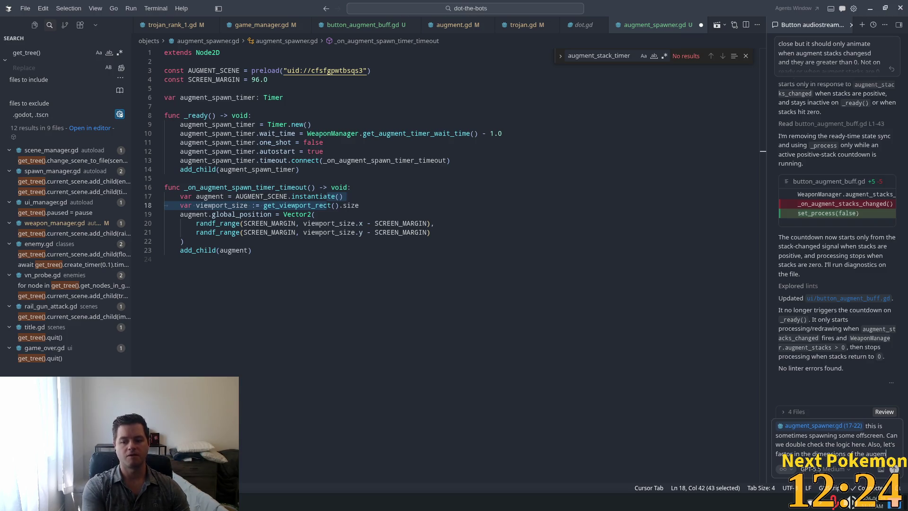
{"action": "type", "text": "ent"}
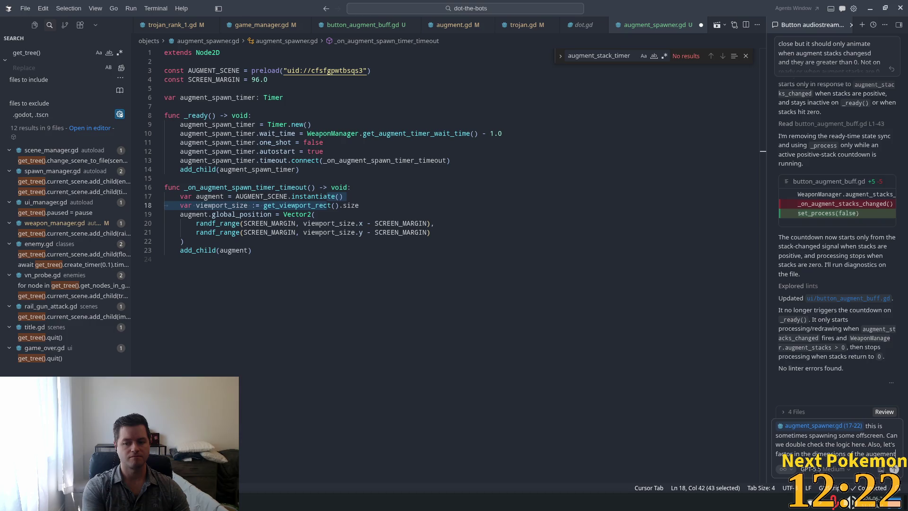
{"action": "type", "text": " ("}
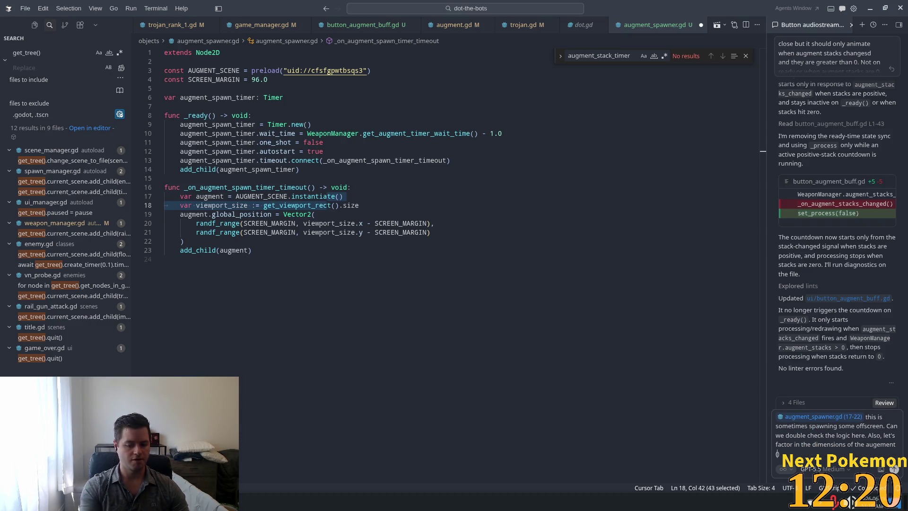
{"action": "type", "text": "it's a button)"}
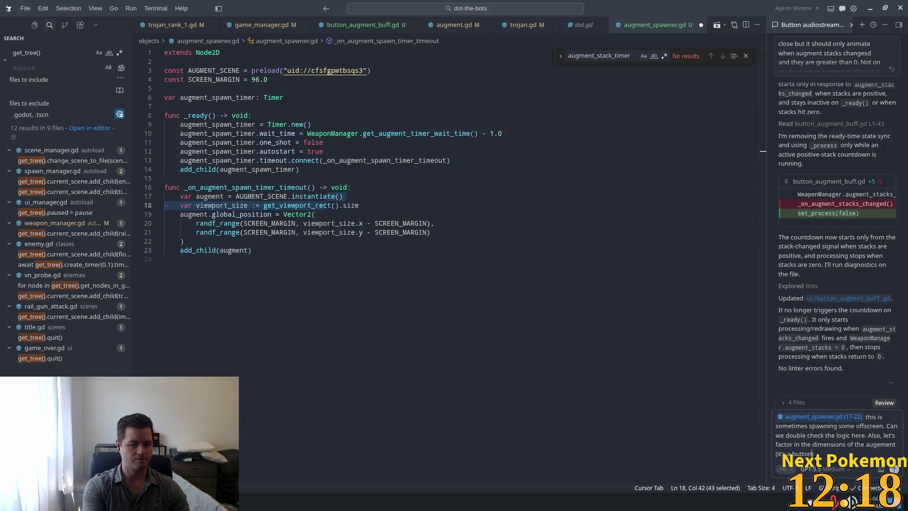
{"action": "type", "text": " and"}
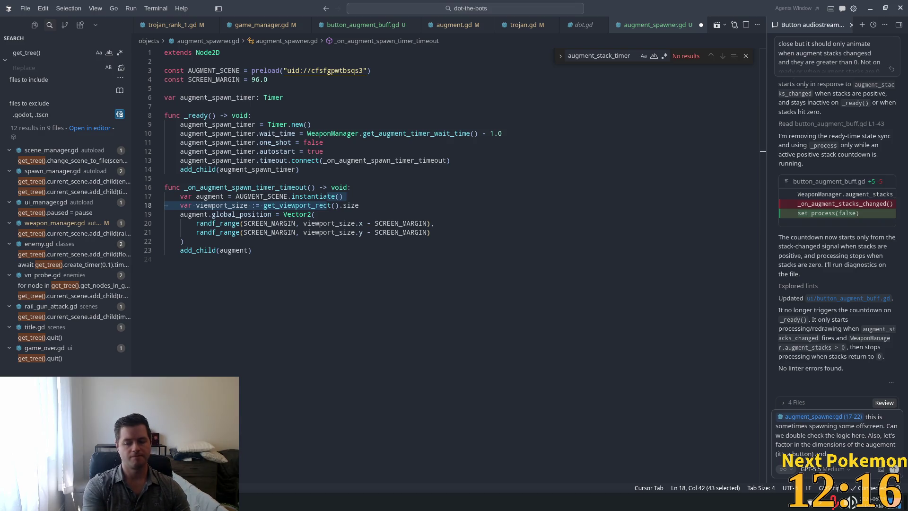
{"action": "key", "text": "BackSpace"}
{"action": "key", "text": "BackSpace"}
{"action": "key", "text": "BackSpace"}
{"action": "type", "text": "since "}
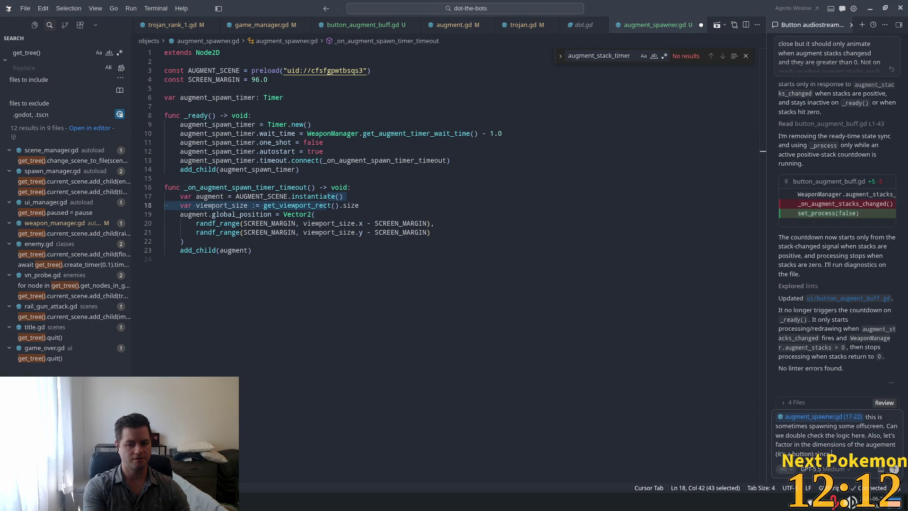
{"action": "type", "text": "its"}
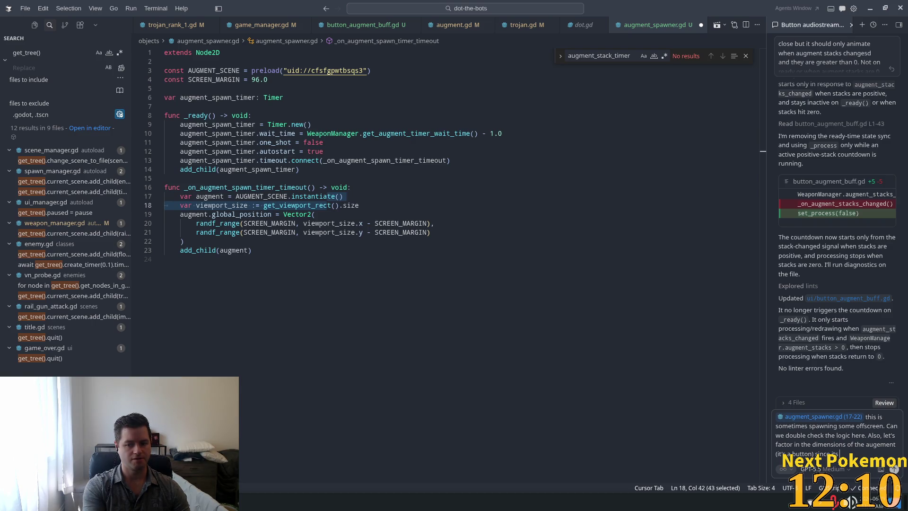
{"action": "type", "text": " anchored"}
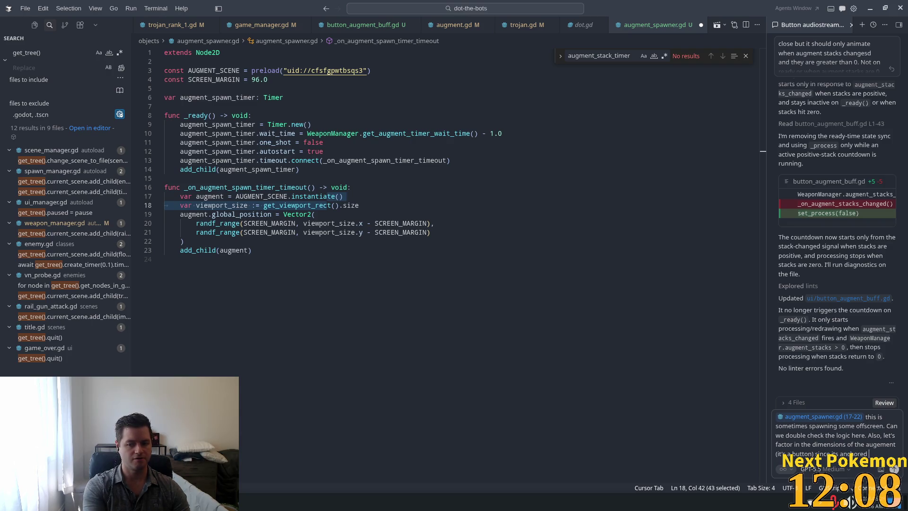
{"action": "type", "text": " to the s"}
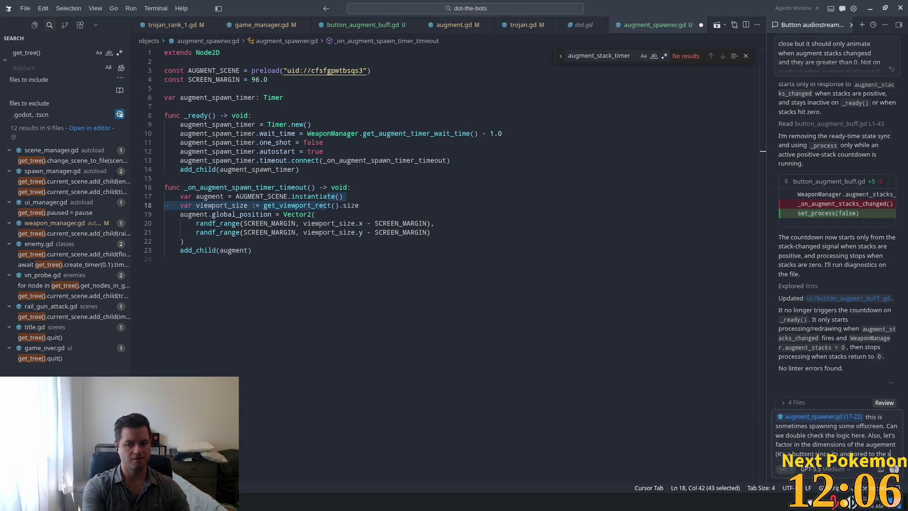
{"action": "key", "text": "BackSpace"}
{"action": "key", "text": "BackSpace"}
{"action": "key", "text": "BackSpace"}
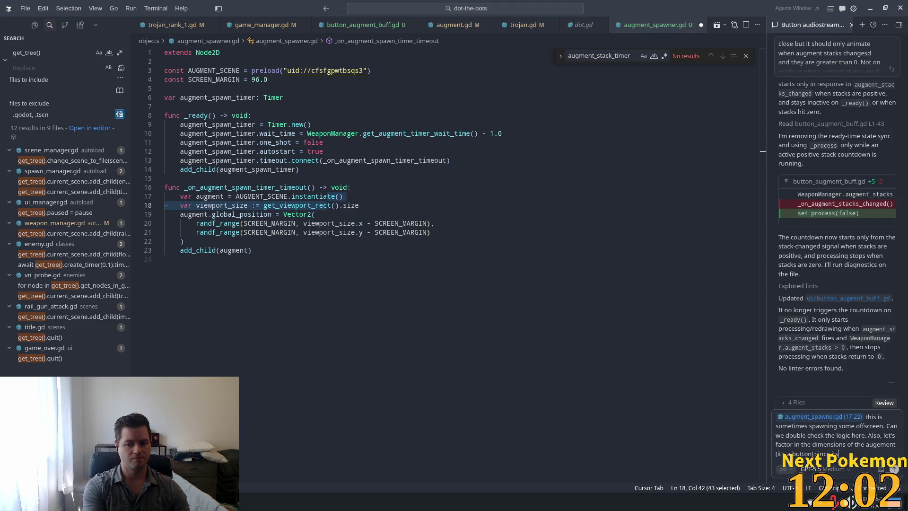
{"action": "type", "text": "po"}
{"action": "key", "text": "BackSpace"}
{"action": "key", "text": "BackSpace"}
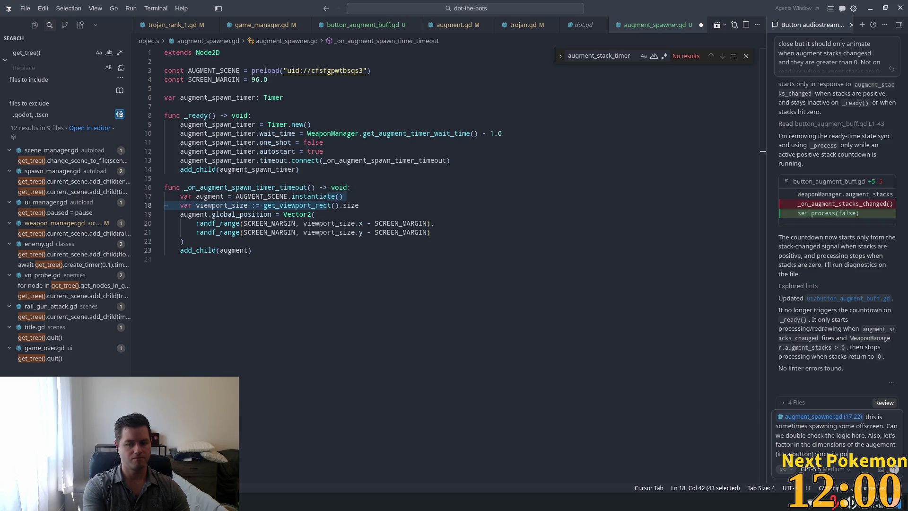
{"action": "type", "text": "sition is "}
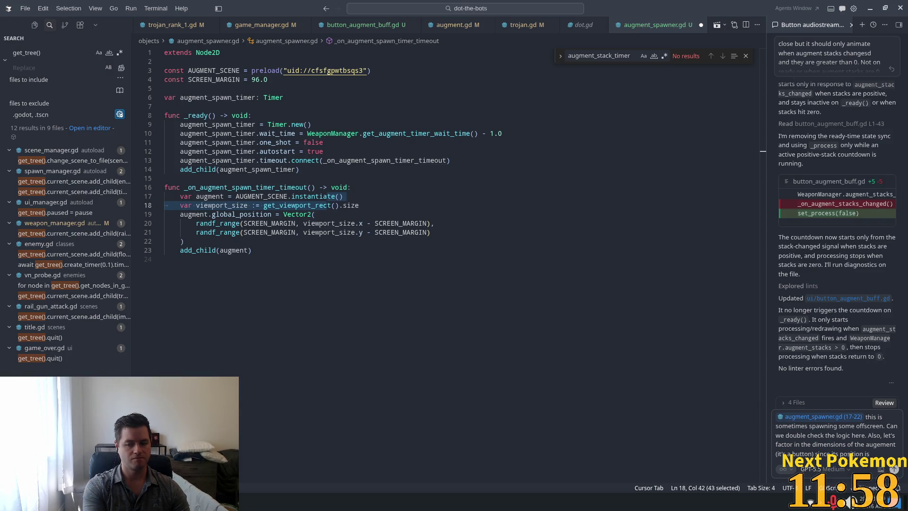
{"action": "type", "text": "the top "}
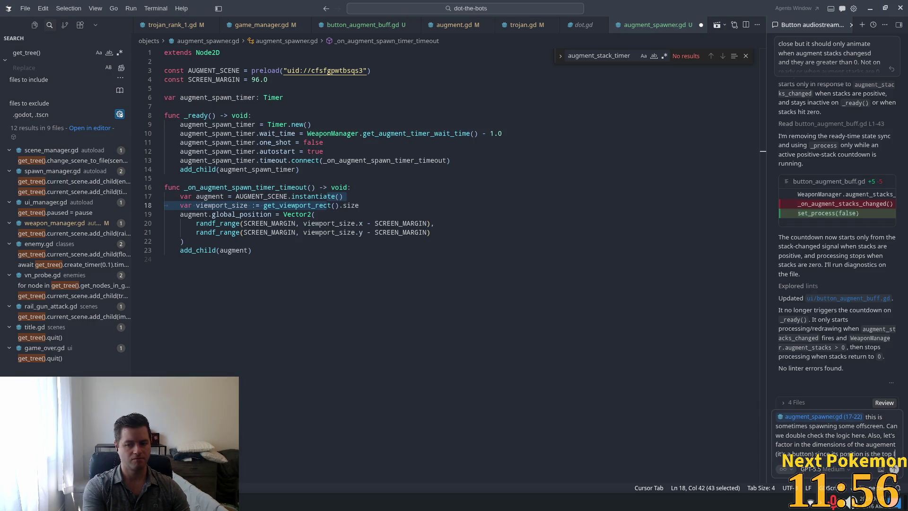
{"action": "type", "text": "left of the"}
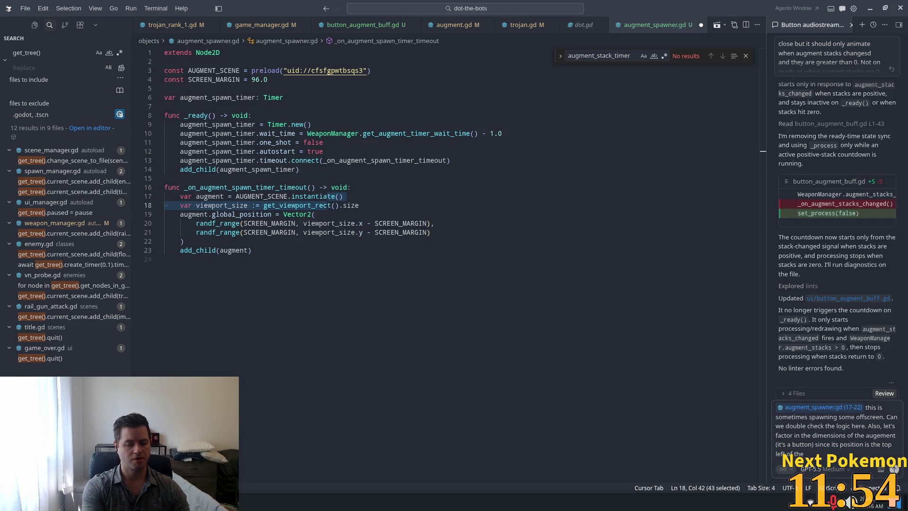
{"action": "type", "text": " button"}
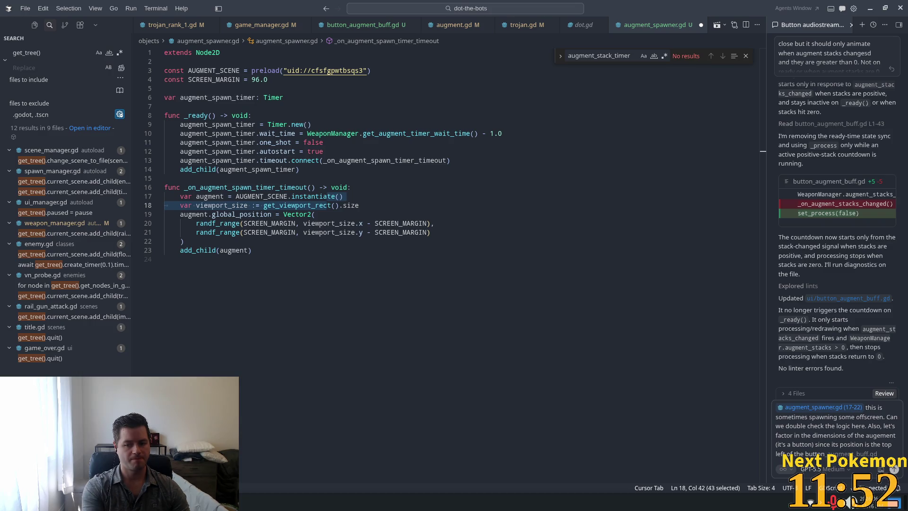
{"action": "key", "text": "BackSpace"}
{"action": "key", "text": "BackSpace"}
{"action": "key", "text": "BackSpace"}
{"action": "type", "text": "aug"}
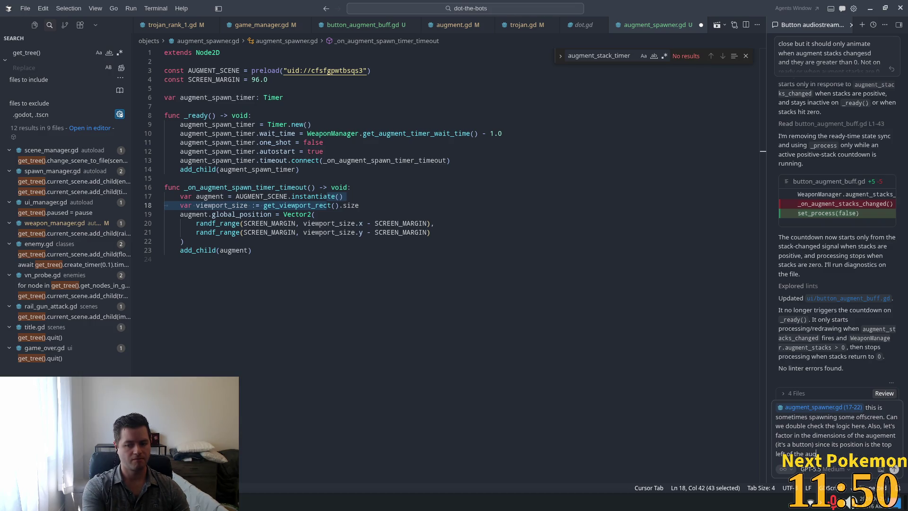
{"action": "type", "text": "ment."}
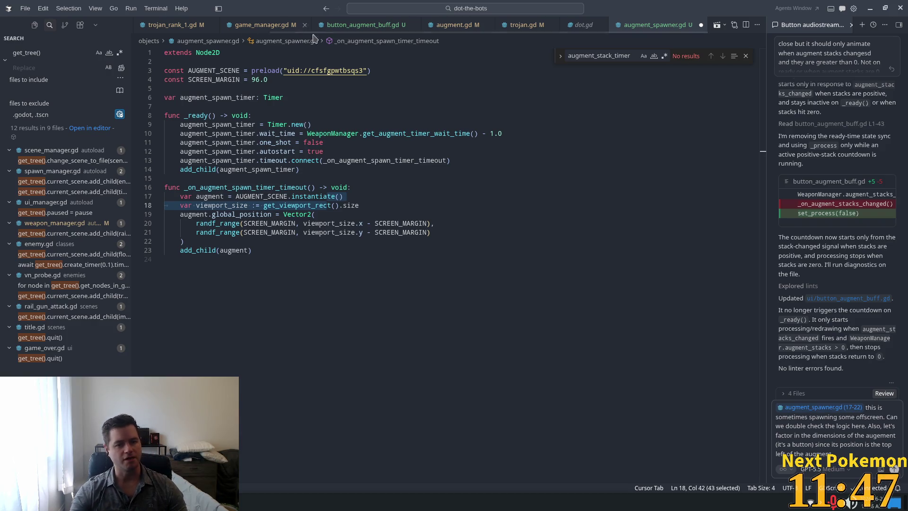
Open augment.tscn from the preload uid and select its ext_resource lines
{"action": "left_click", "coordinate": [326, 70]}
{"action": "left_click", "coordinate": [326, 70], "text": "ctrl"}
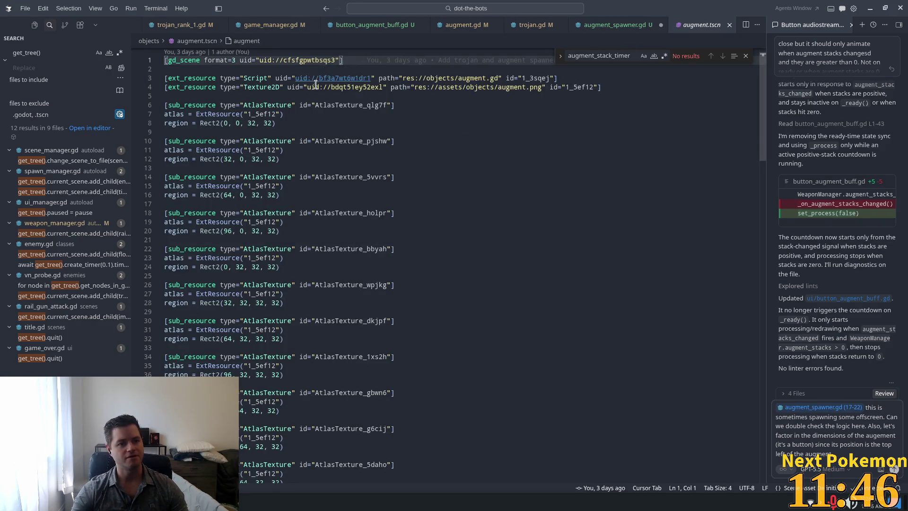
{"action": "mouse_move", "coordinate": [184, 78]}
{"action": "left_mouse_down"}
{"action": "mouse_move", "coordinate": [379, 105]}
{"action": "mouse_move", "coordinate": [350, 78]}
{"action": "mouse_move", "coordinate": [353, 91]}
{"action": "left_mouse_up"}
{"action": "triple_click", "coordinate": [351, 78]}
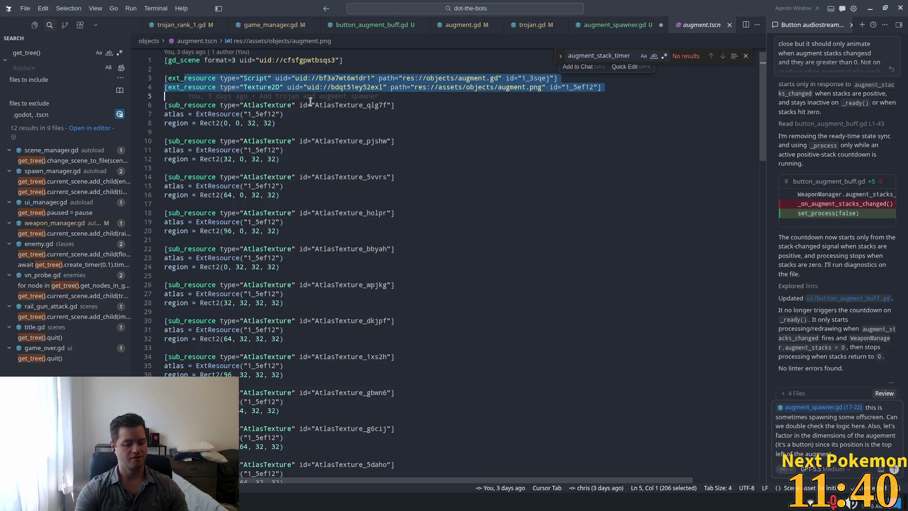
Open the augment scene in Godot via Quick Open to check its node type
{"action": "key", "text": "alt+Tab"}
{"action": "left_click", "coordinate": [435, 89]}
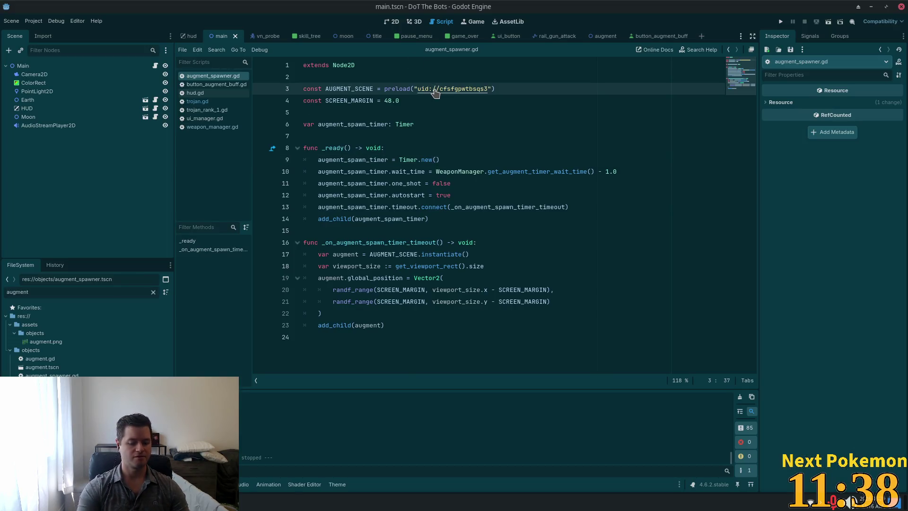
{"action": "key", "text": "shift+alt+o"}
{"action": "type", "text": "auge"}
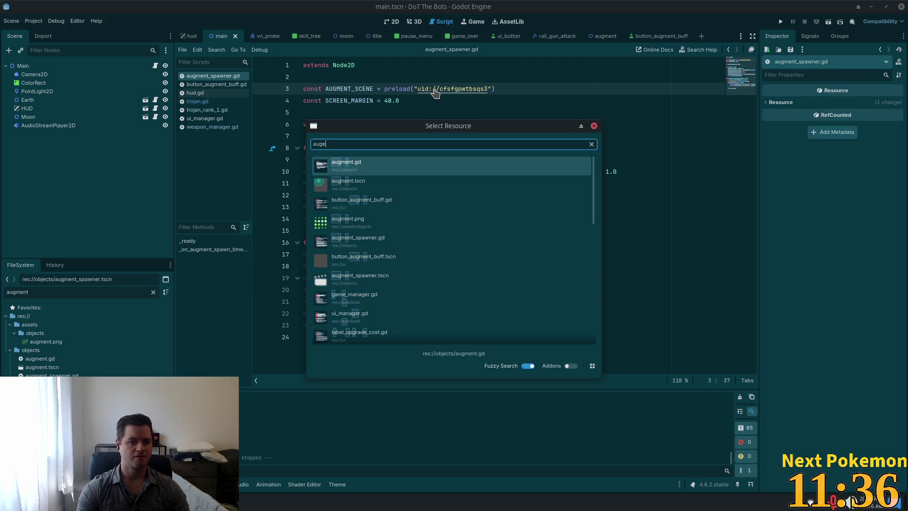
{"action": "key", "text": "Down"}
{"action": "key", "text": "Return"}
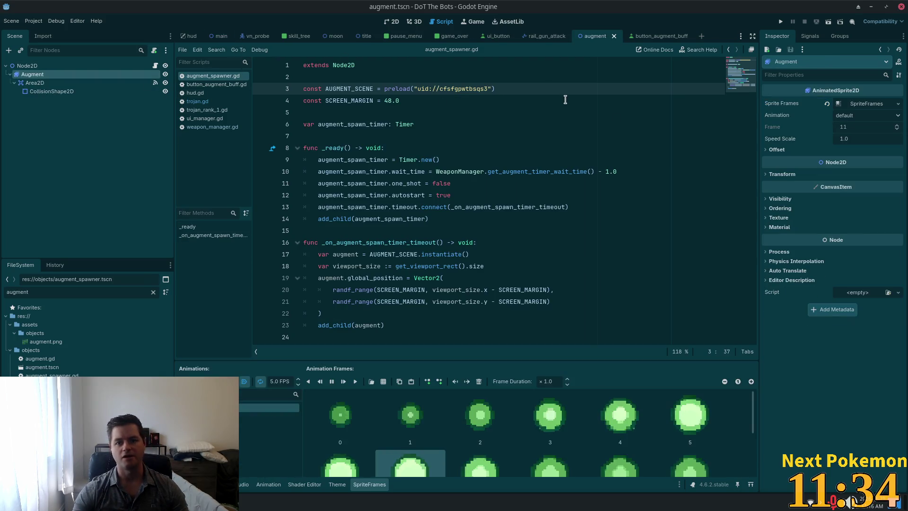
{"action": "key", "text": "alt+Tab"}
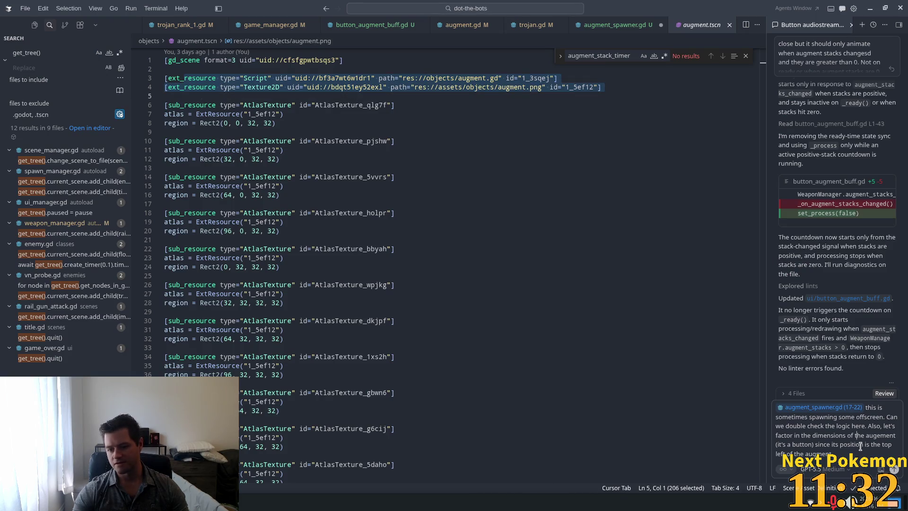
Remove "(it's a button)" from the chat prompt and send it to the agent
{"action": "key", "text": "Down"}
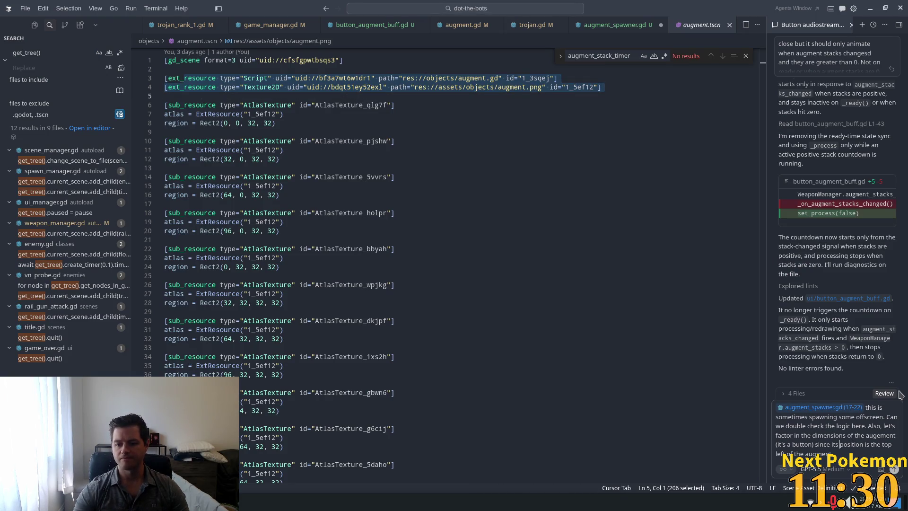
{"action": "key", "text": "ctrl+Left"}
{"action": "key", "text": "ctrl+Left"}
{"action": "key", "text": "BackSpace"}
{"action": "key", "text": "BackSpace"}
{"action": "key", "text": "BackSpace"}
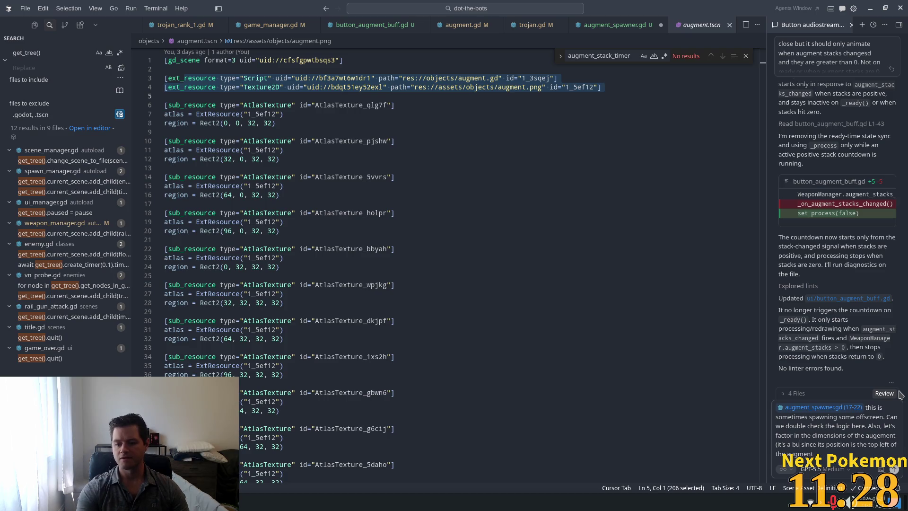
{"action": "key", "text": "BackSpace"}
{"action": "key", "text": "BackSpace"}
{"action": "key", "text": "BackSpace"}
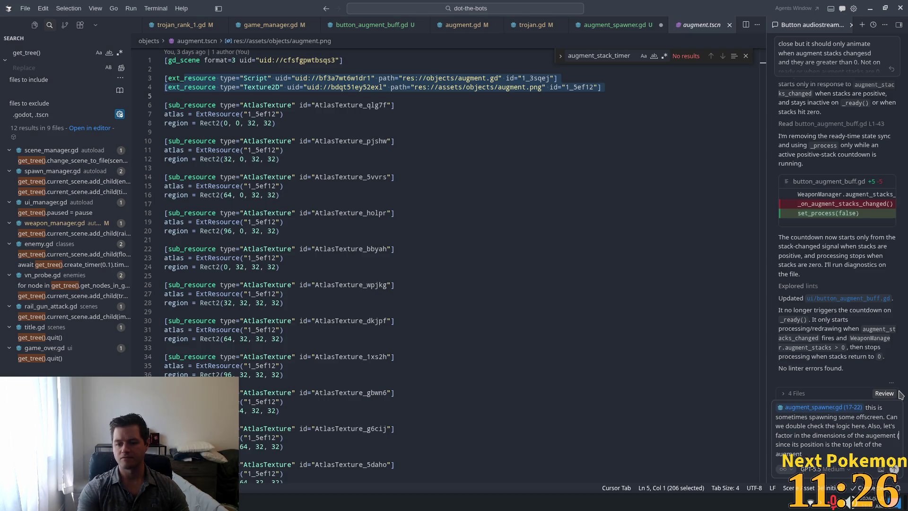
{"action": "key", "text": "Return"}
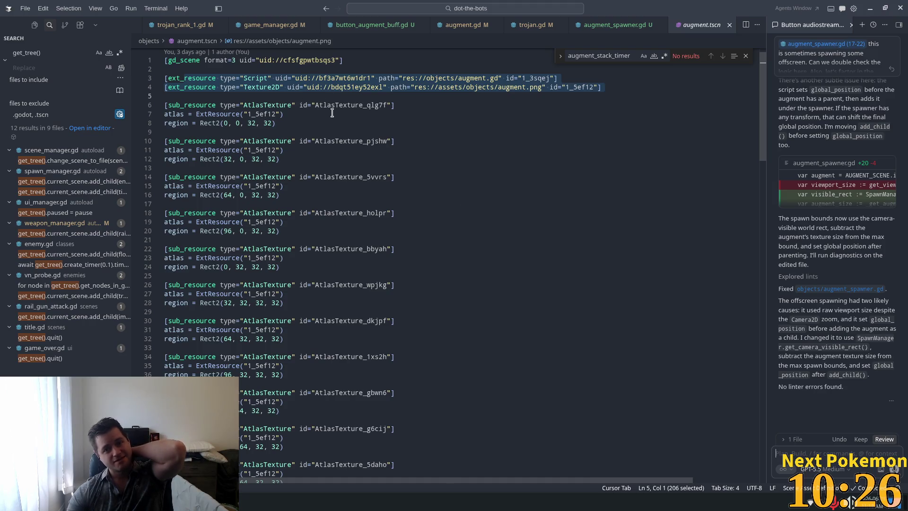
Preview the augment.png texture path in augment.tscn while the agent's fix awaits review
{"action": "mouse_move", "coordinate": [507, 87]}
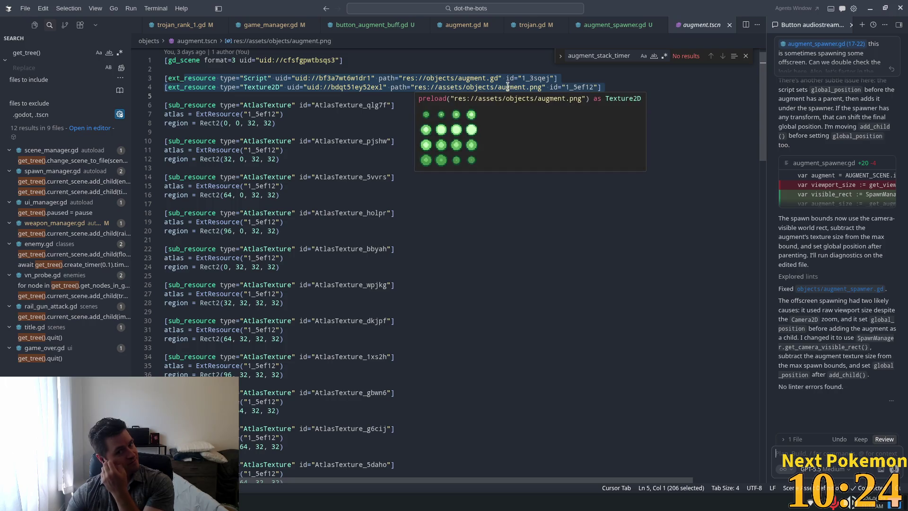
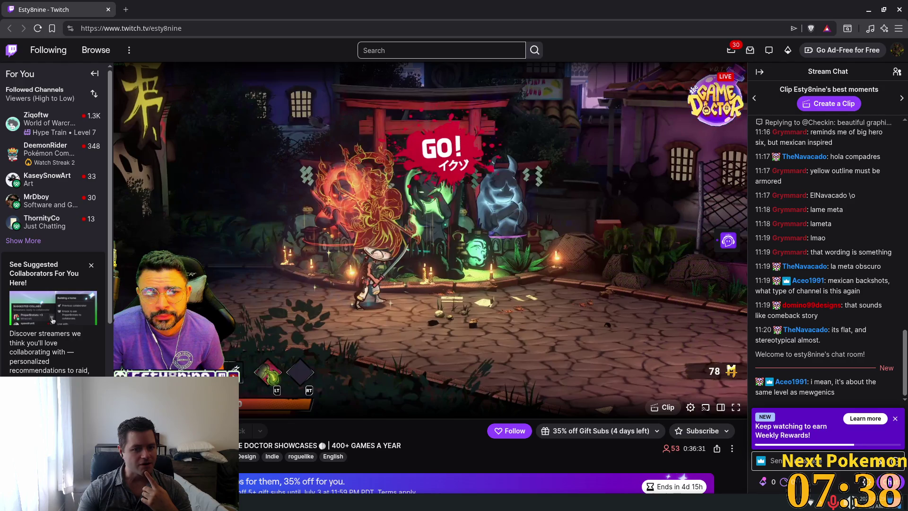
Follow the watched Twitch channel, close the browser, and return to the Godot editor
{"action": "left_click", "coordinate": [509, 430]}
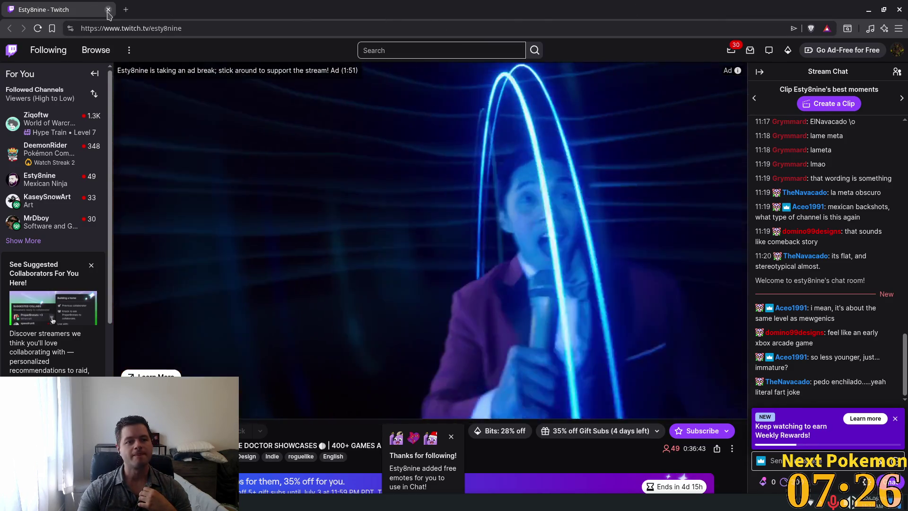
{"action": "left_click", "coordinate": [108, 10]}
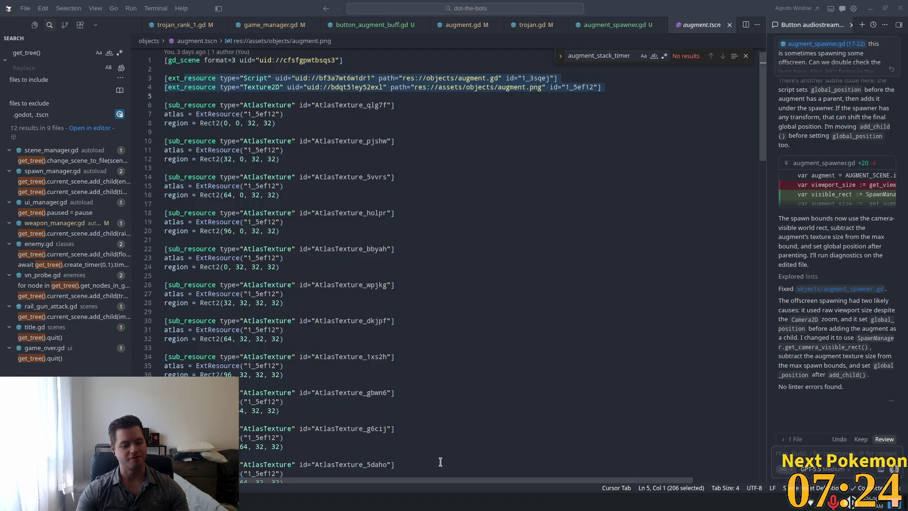
{"action": "key", "text": "alt+Tab"}
{"action": "left_click", "coordinate": [430, 262]}
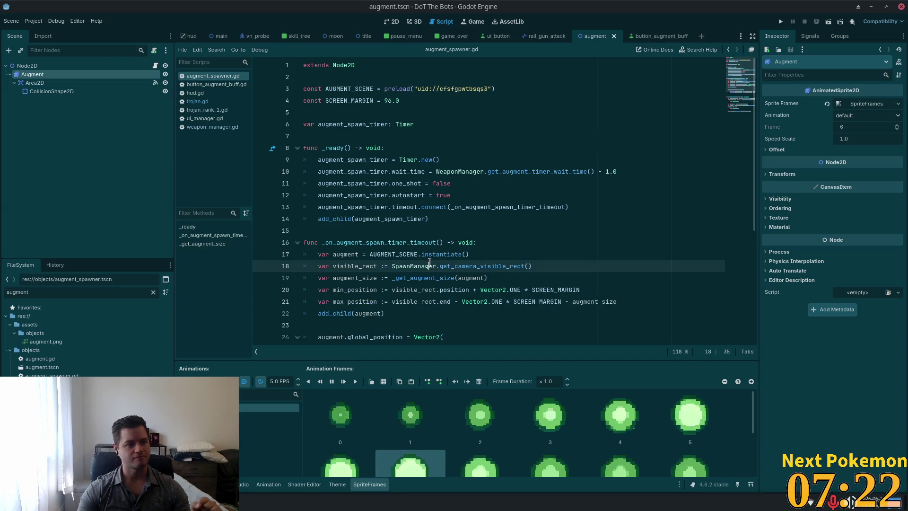
{"action": "mouse_move", "coordinate": [426, 266]}
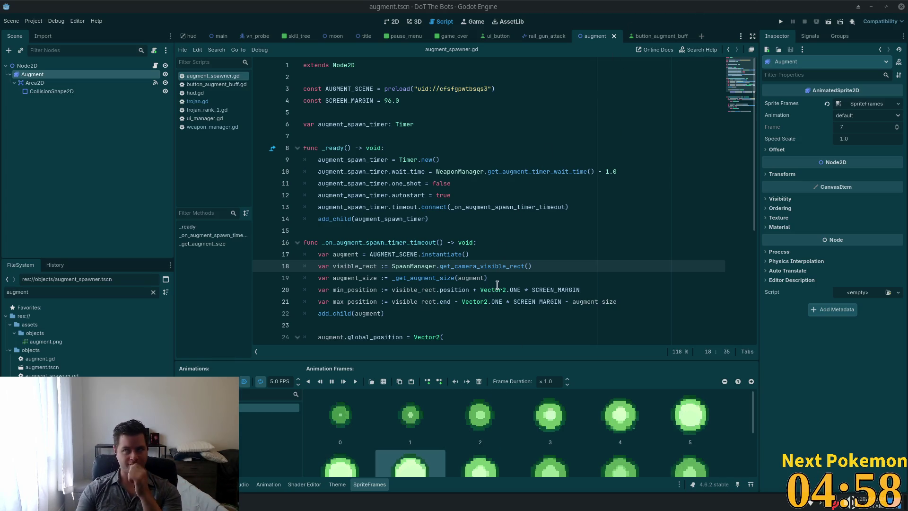
Review the augment_spawner.gd code around line 18
{"action": "left_click", "coordinate": [462, 263]}
{"action": "scroll", "coordinate": [461, 264], "scroll_direction": "down", "scroll_amount": 4}
{"action": "scroll", "coordinate": [465, 203], "scroll_direction": "up", "scroll_amount": 4}
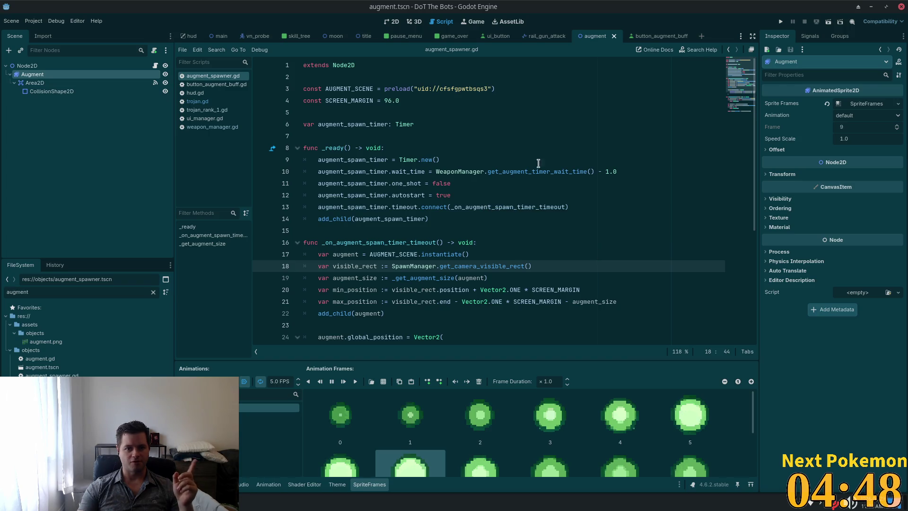
Debug-run DoT The Bots, start a new game, and open the upgrade skill tree
{"action": "left_click", "coordinate": [777, 23]}
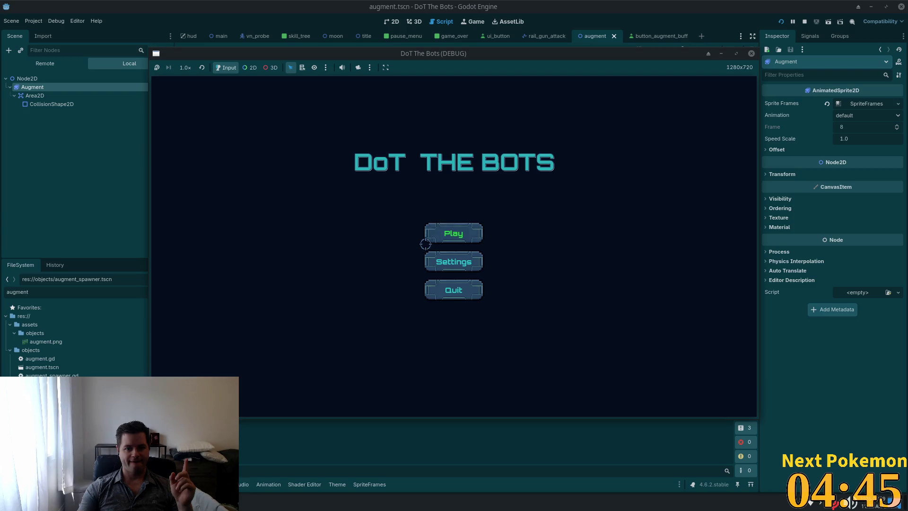
{"action": "left_click", "coordinate": [426, 240]}
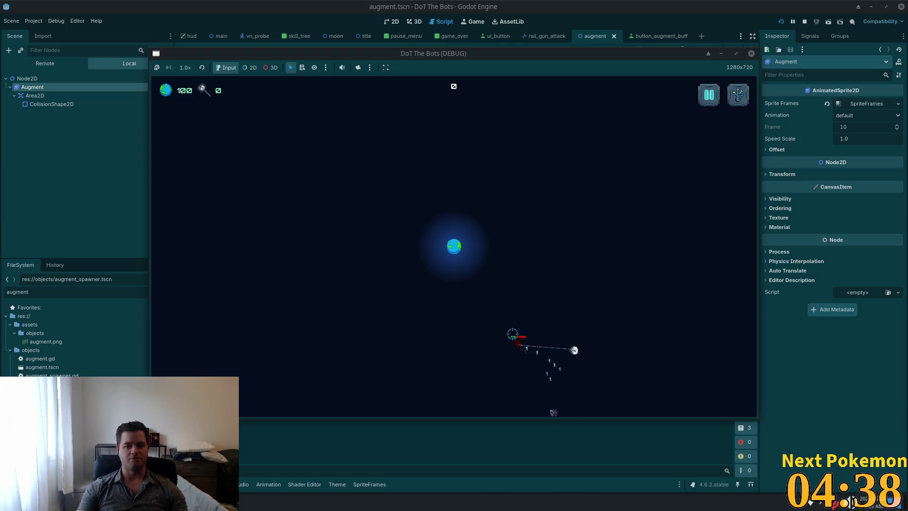
{"action": "key", "text": "Tab"}
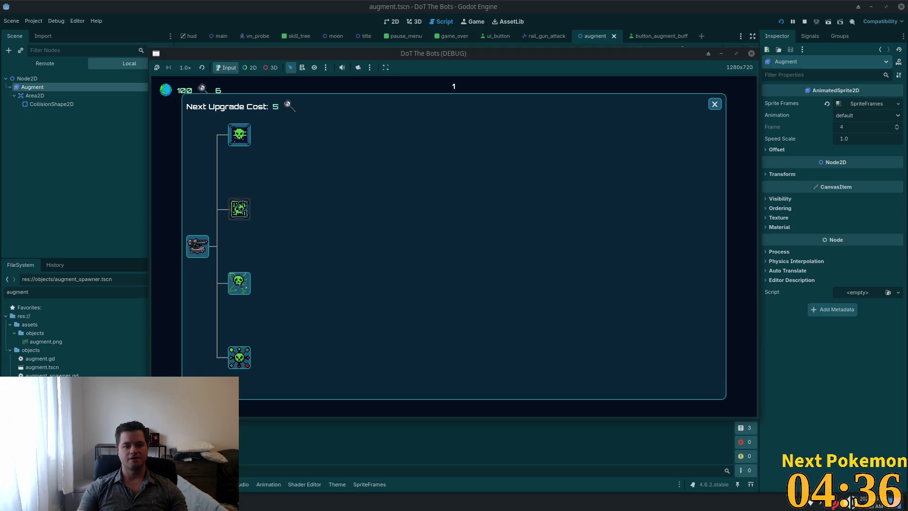
Close the skill tree and play the debug run until Game Over at a score of 23
{"action": "left_click", "coordinate": [714, 104]}
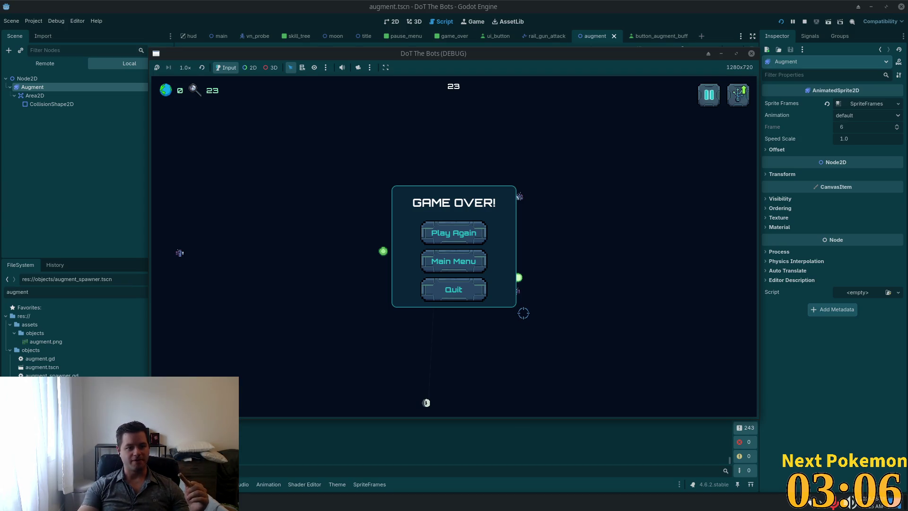
Quit the game and switch to the browser's 67 grams of sugar conversion search
{"action": "left_click", "coordinate": [452, 289]}
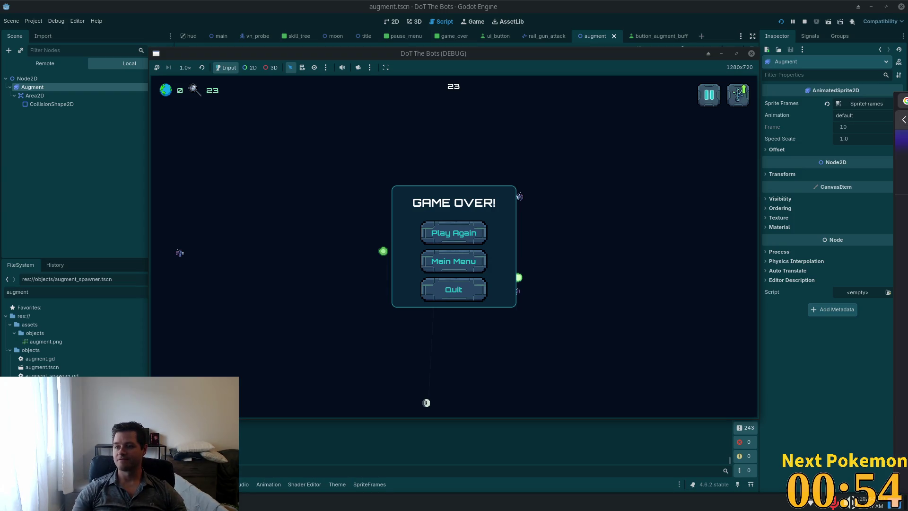
{"action": "key", "text": "alt+Tab"}
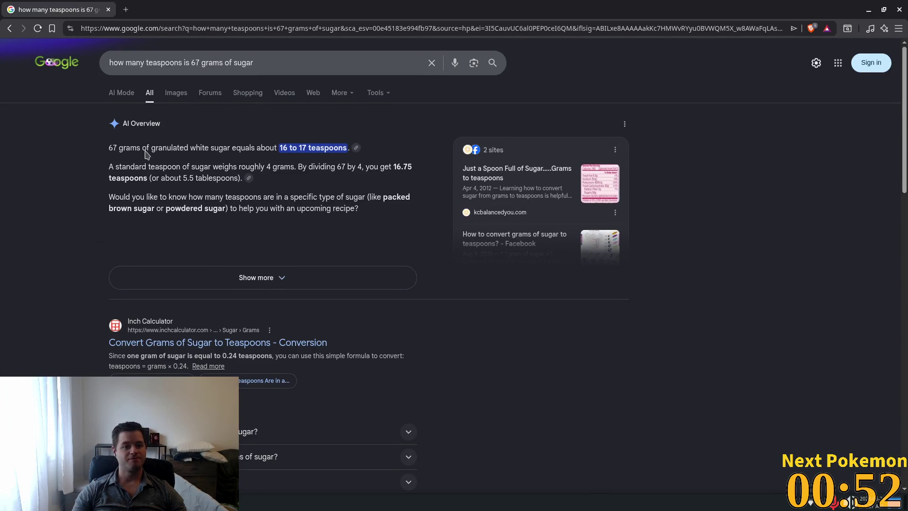
Highlight the sugar-to-teaspoons answer and expand the AI Overview
{"action": "left_click_drag", "start_coordinate": [108, 147], "coordinate": [278, 145]}
{"action": "left_click", "coordinate": [281, 147]}
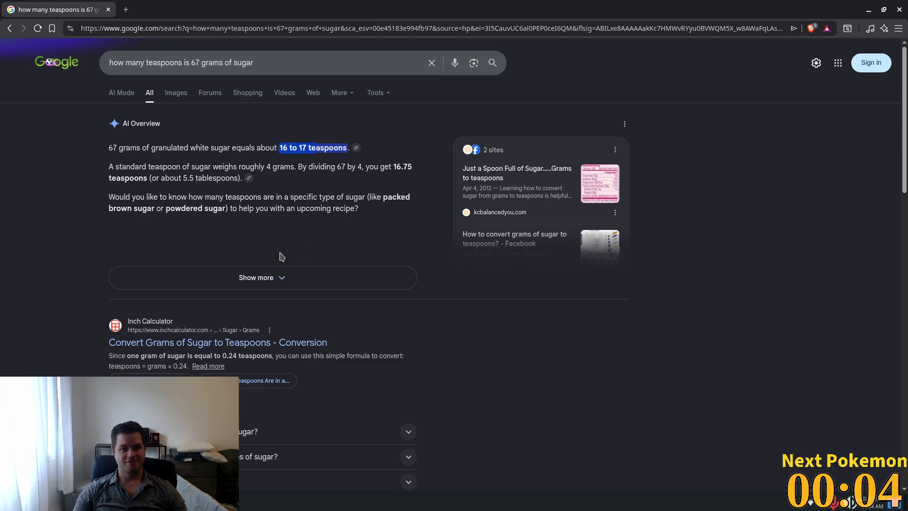
{"action": "left_click", "coordinate": [277, 278]}
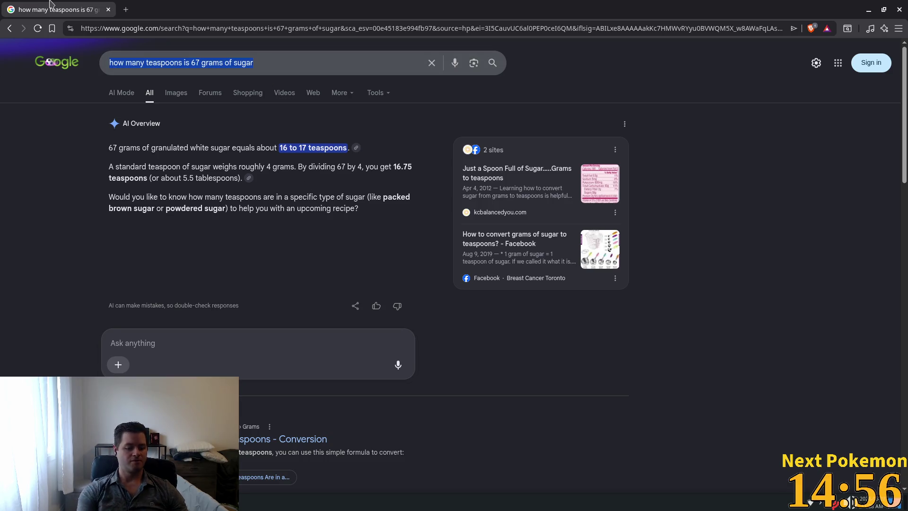
Start a new query 'what type of sugar is desolved into' and accept the dissolved-in-water suggestion
{"action": "key", "text": "slash"}
{"action": "key", "text": "ctrl+a"}
{"action": "type", "text": "what type"}
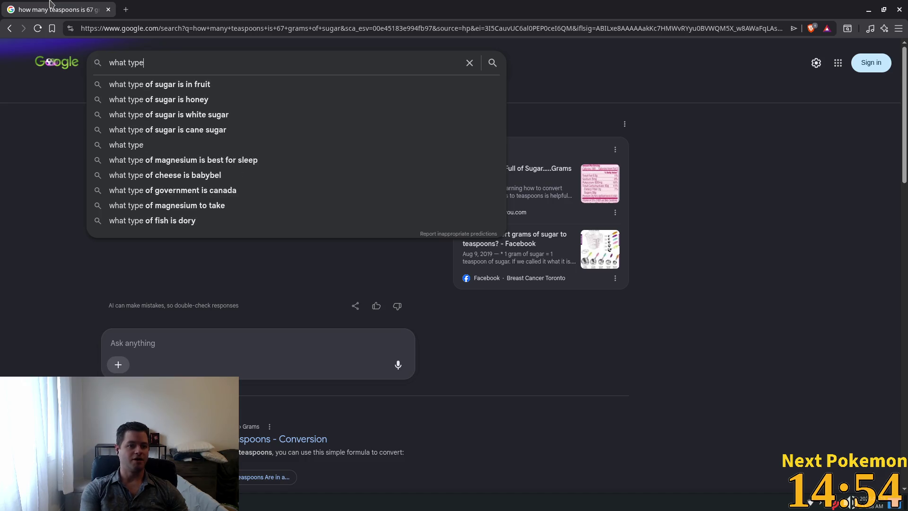
{"action": "type", "text": " of sugar is s"}
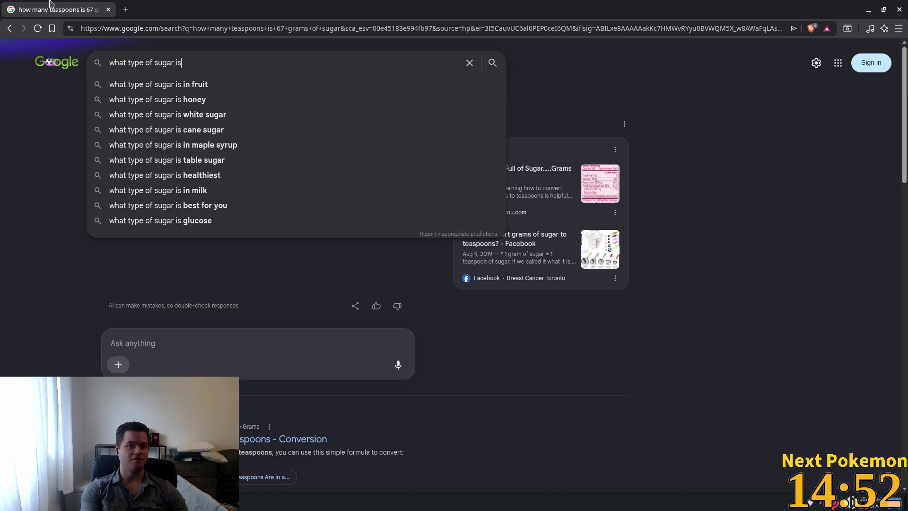
{"action": "key", "text": "BackSpace"}
{"action": "type", "text": "de"}
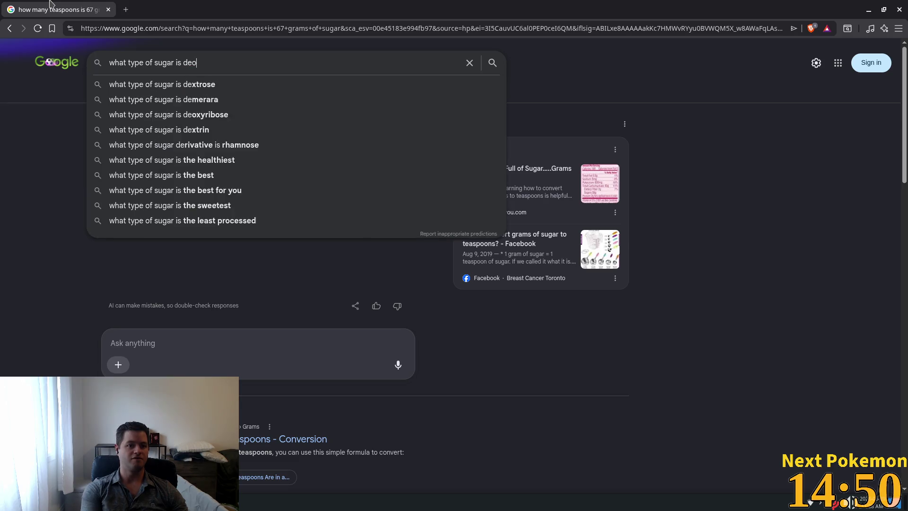
{"action": "type", "text": "solved int"}
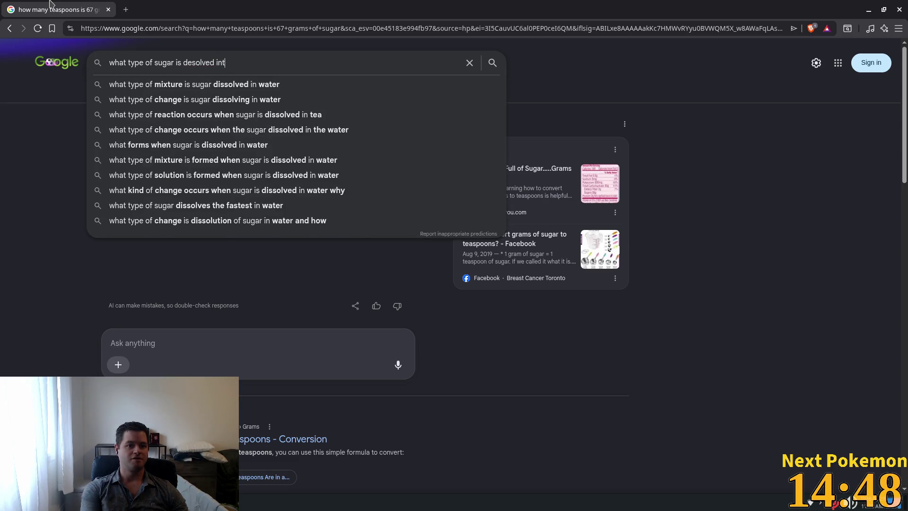
{"action": "type", "text": "o"}
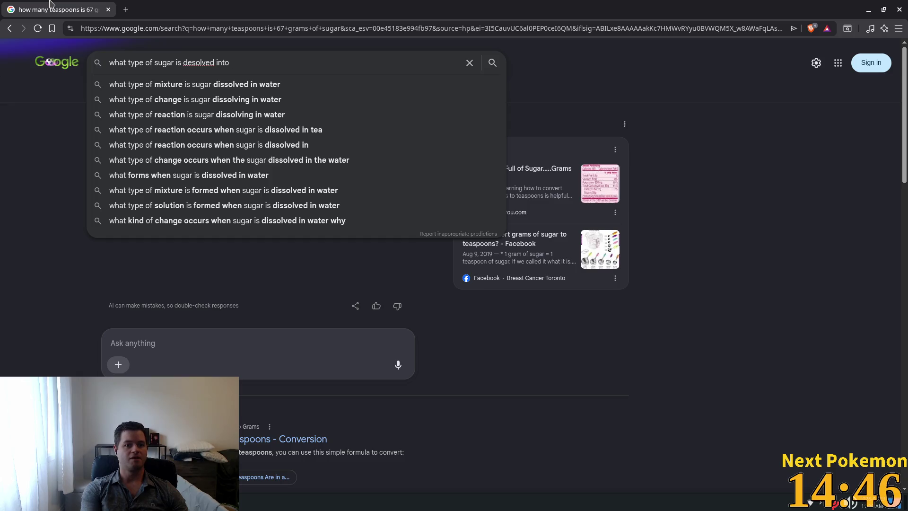
{"action": "key", "text": "Down"}
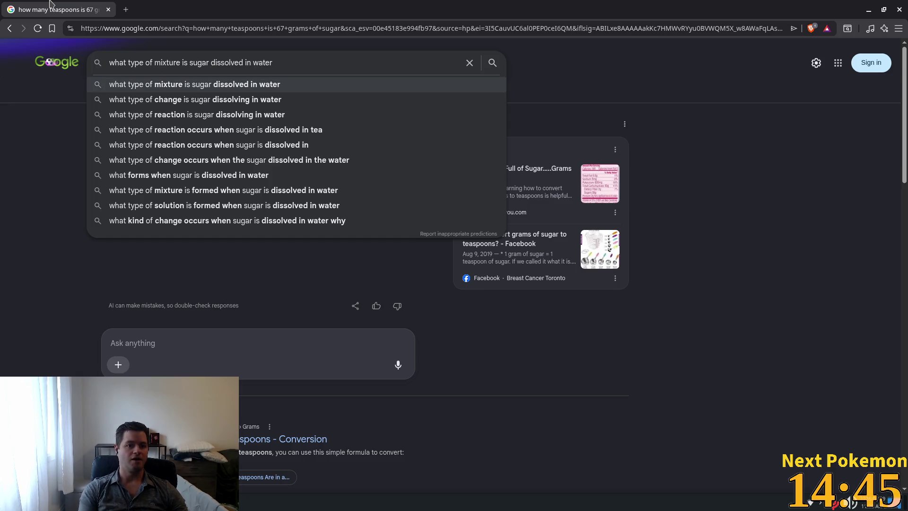
{"action": "key", "text": "Up"}
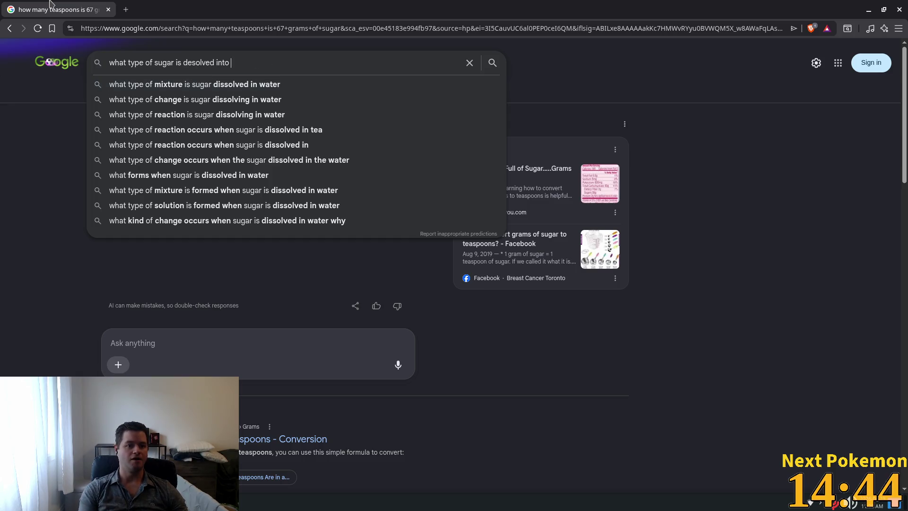
{"action": "key", "text": "Down"}
{"action": "key", "text": "Up"}
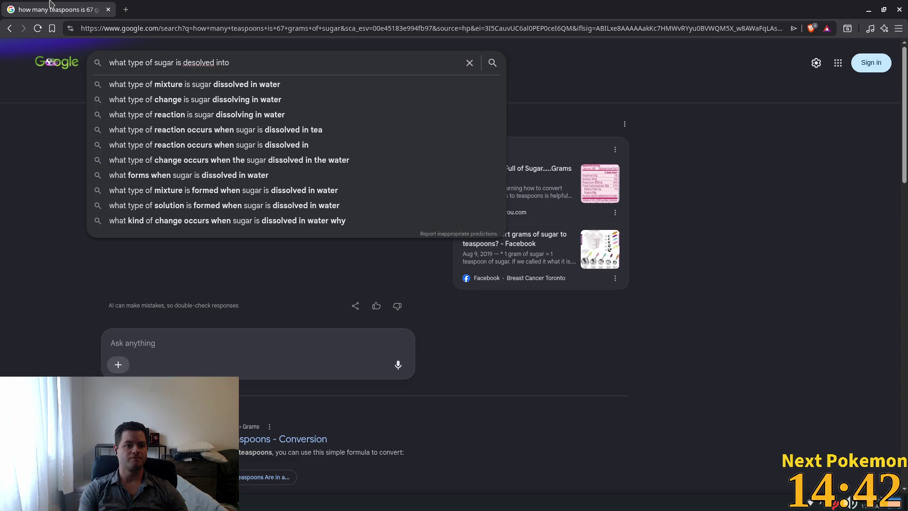
{"action": "key", "text": "Down"}
Replace 'in water' with 'into rockstar energy drink' and search the question
{"action": "key", "text": "ctrl+Left"}
{"action": "key", "text": "ctrl+Left"}
{"action": "key", "text": "ctrl+shift+Right"}
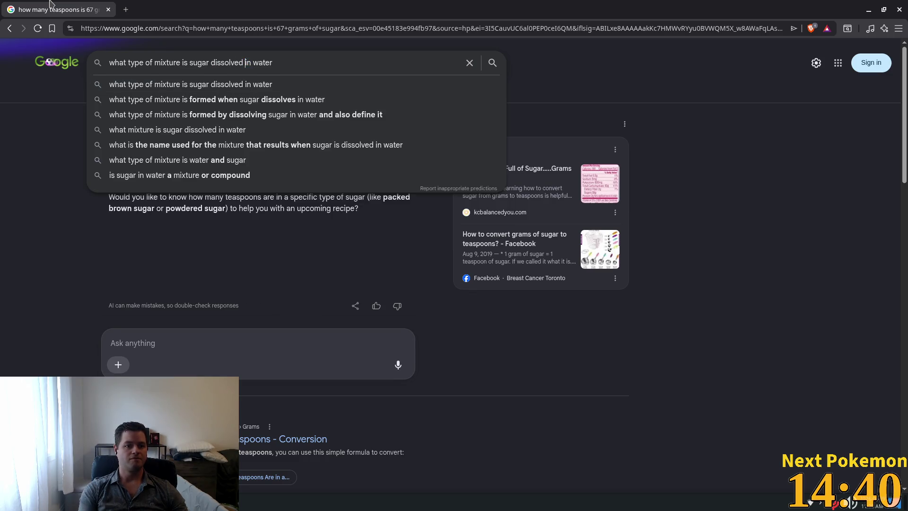
{"action": "key", "text": "ctrl+shift+Right"}
{"action": "type", "text": "into rockstar ener"}
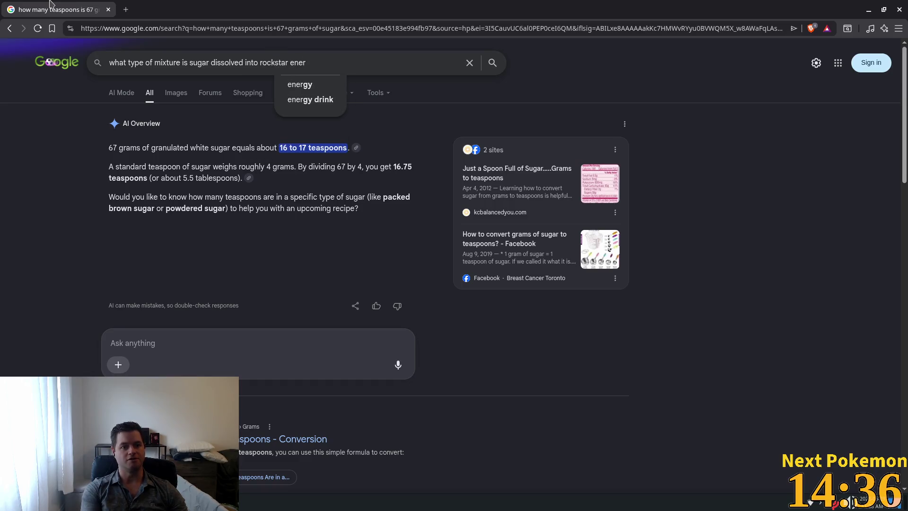
{"action": "key", "text": "Down"}
{"action": "key", "text": "Down"}
{"action": "key", "text": "Return"}
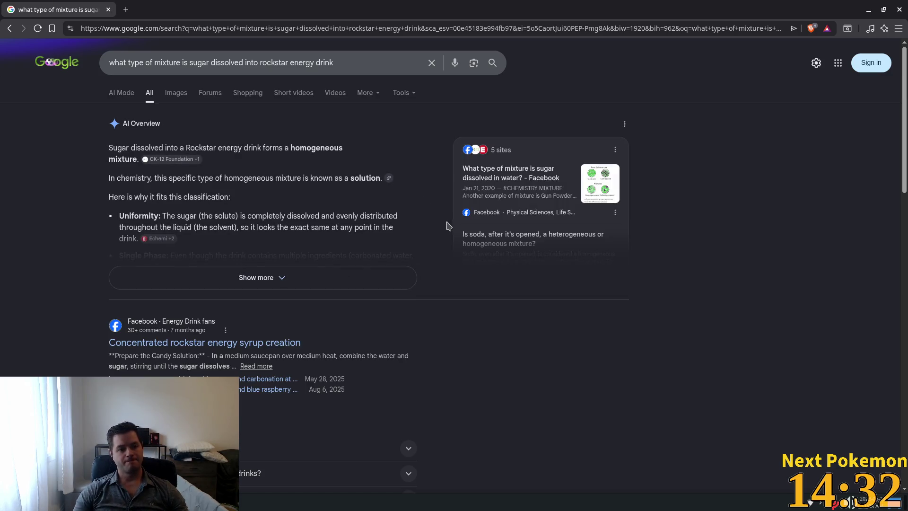
Read the expanded AI Overview on homogeneous mixtures, highlighting key passages, then close the browser
{"action": "mouse_move", "coordinate": [273, 148]}
{"action": "left_mouse_down"}
{"action": "mouse_move", "coordinate": [320, 150]}
{"action": "mouse_move", "coordinate": [208, 161]}
{"action": "mouse_move", "coordinate": [133, 189]}
{"action": "mouse_move", "coordinate": [358, 179]}
{"action": "left_mouse_up"}
{"action": "left_click", "coordinate": [167, 277]}
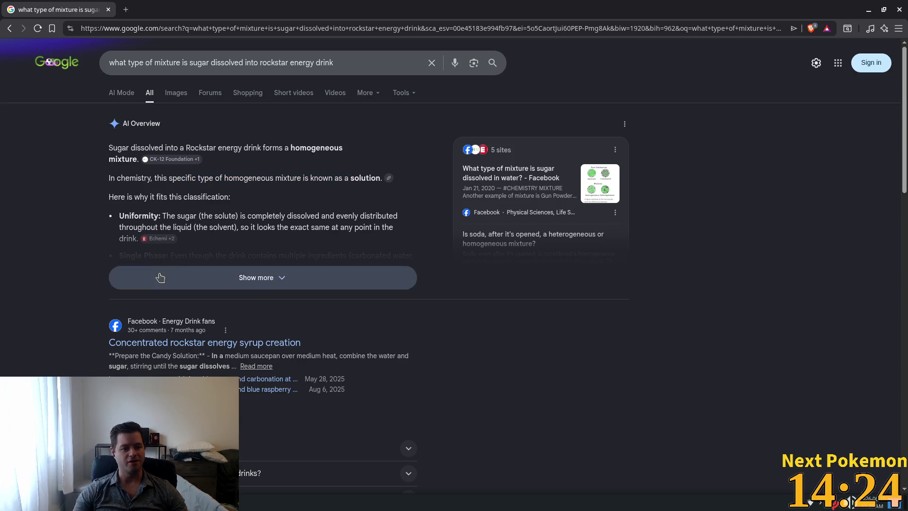
{"action": "left_click_drag", "start_coordinate": [232, 216], "coordinate": [385, 236]}
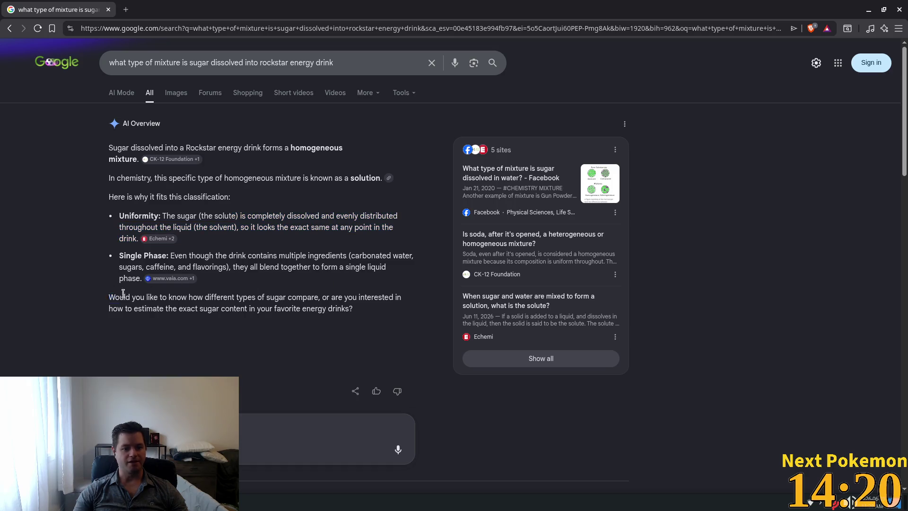
{"action": "left_click_drag", "start_coordinate": [116, 295], "coordinate": [324, 352]}
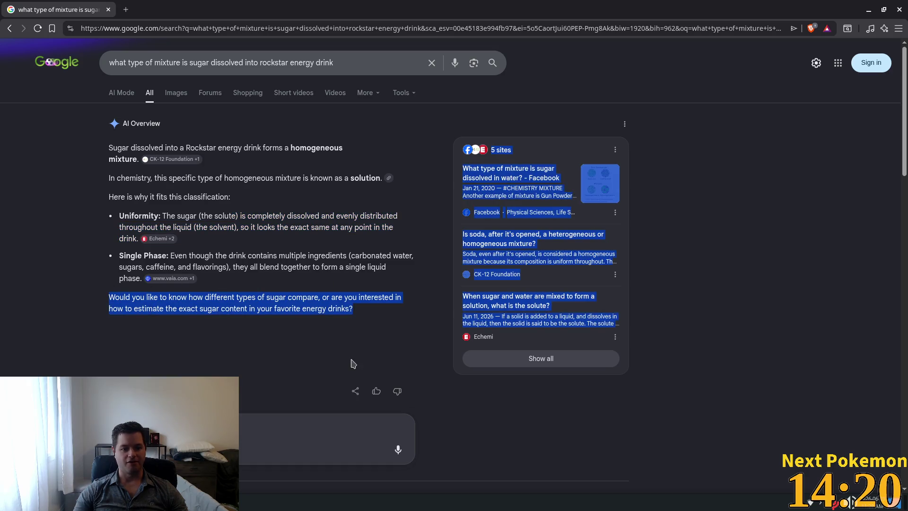
{"action": "left_click", "coordinate": [898, 9]}
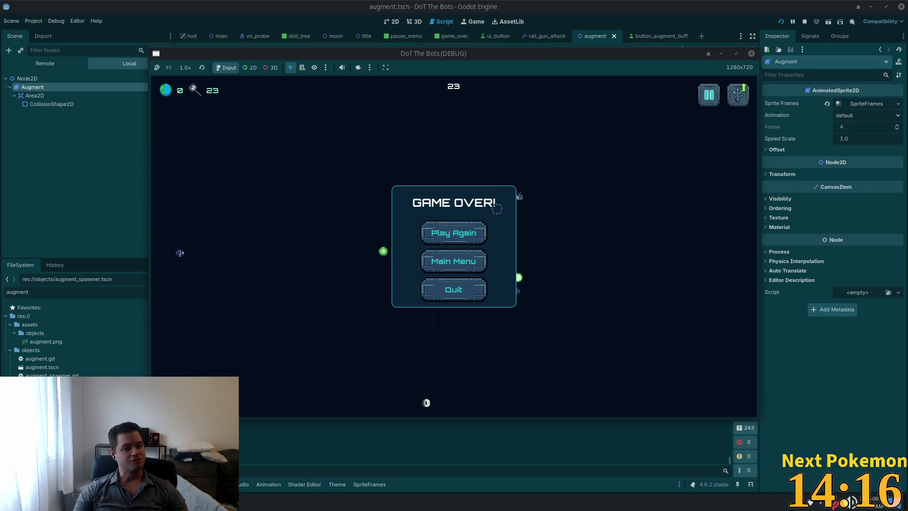